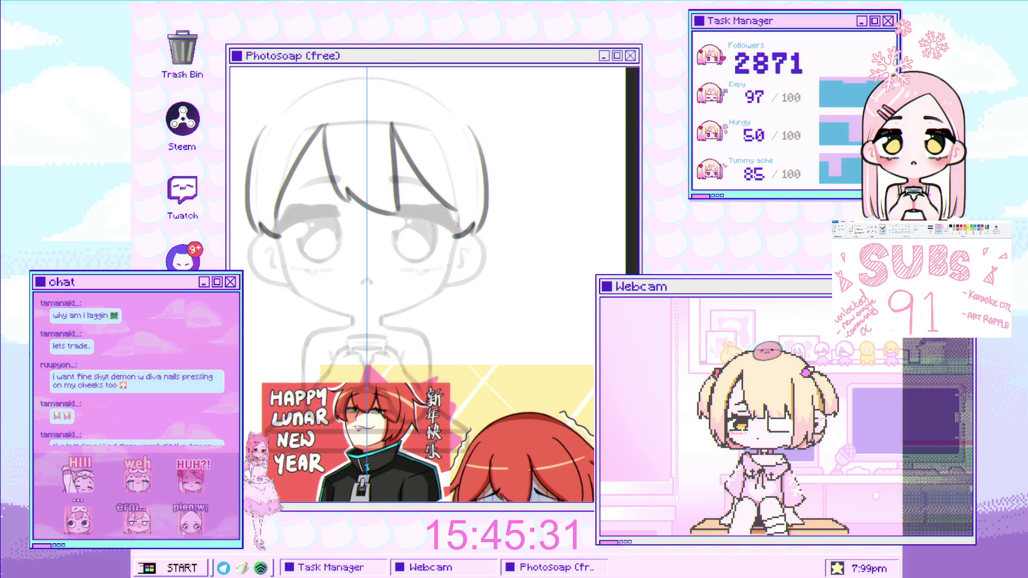
- Zoom in on the chibi sketch where the hair bangs are being inked
{"action": "scroll", "coordinate": [381, 199], "scroll_direction": "up", "scroll_amount": 3}
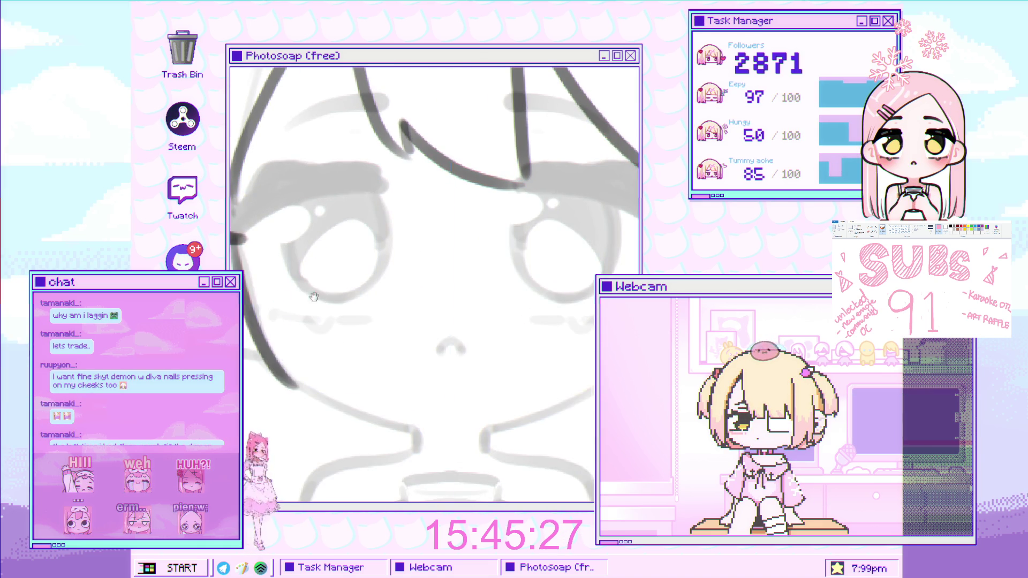
- Ink the left side-hair line with symmetry on, redrawing until it mirrors cleanly on the right
{"action": "left_click_drag", "start_coordinate": [315, 294], "coordinate": [402, 294]}
{"action": "left_click_drag", "start_coordinate": [236, 169], "coordinate": [306, 360]}
{"action": "key", "text": "ctrl+z"}
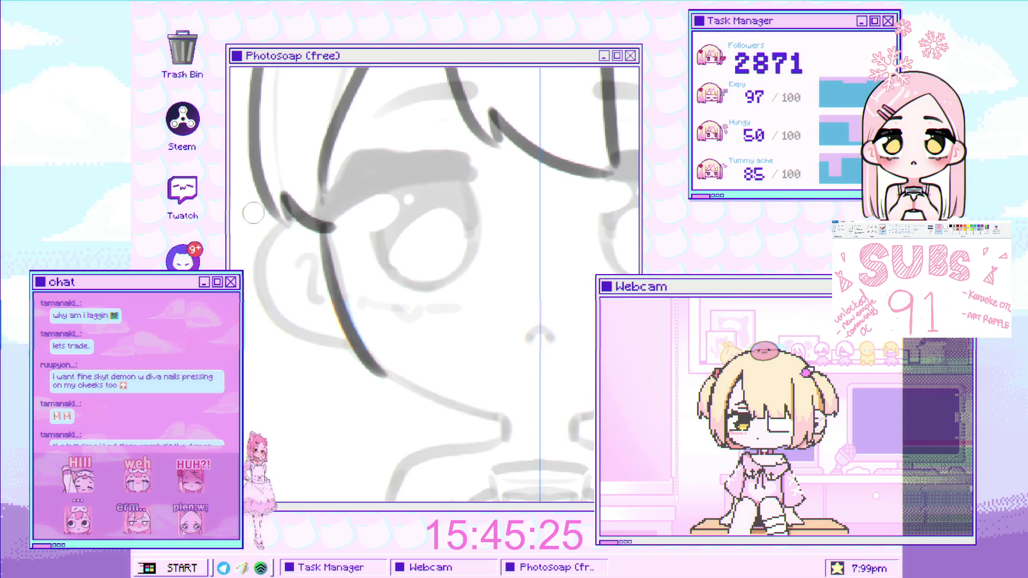
{"action": "left_click_drag", "start_coordinate": [235, 185], "coordinate": [295, 349]}
{"action": "key", "text": "ctrl+z"}
{"action": "mouse_move", "coordinate": [236, 196]}
{"action": "left_mouse_down"}
{"action": "mouse_move", "coordinate": [299, 353]}
{"action": "mouse_move", "coordinate": [341, 364]}
{"action": "left_mouse_up"}
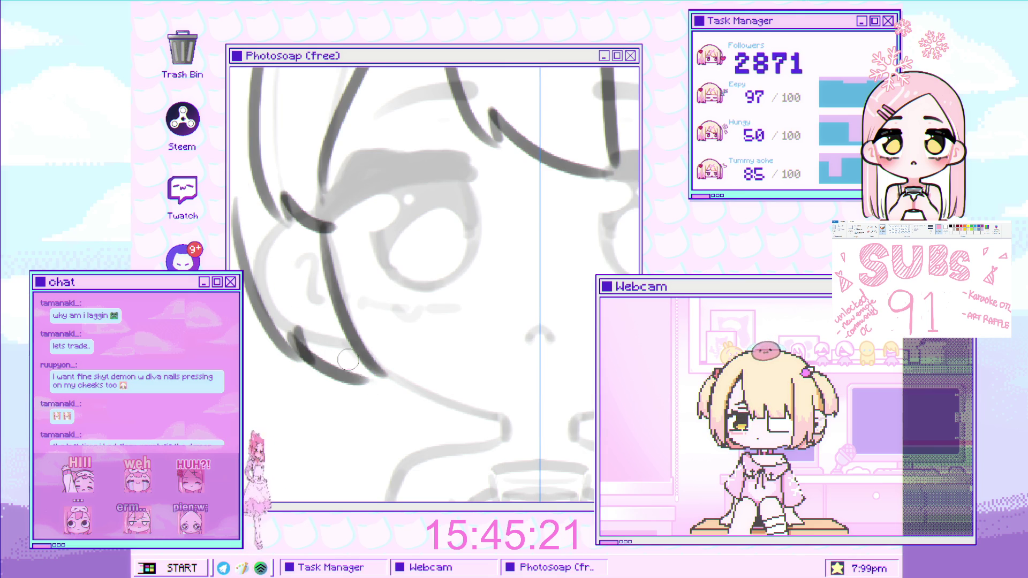
{"action": "scroll", "coordinate": [413, 254], "scroll_direction": "down", "scroll_amount": 5}
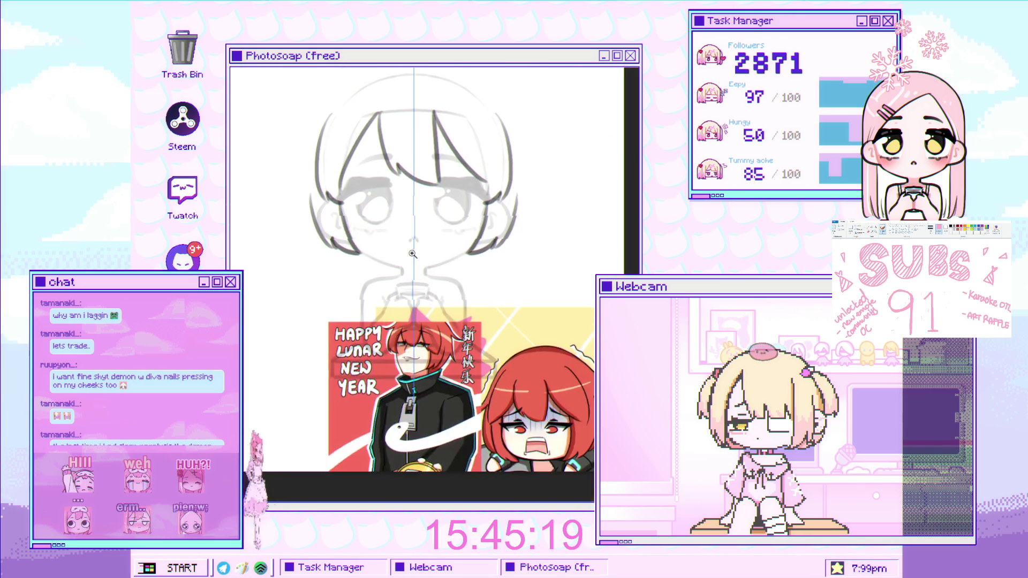
{"action": "scroll", "coordinate": [412, 253], "scroll_direction": "up", "scroll_amount": 5}
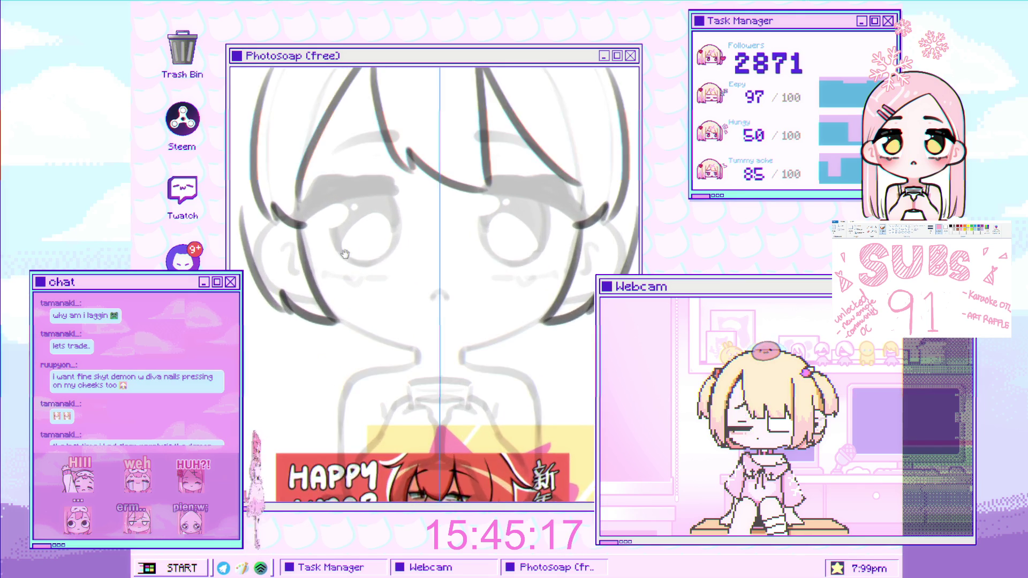
{"action": "scroll", "coordinate": [345, 253], "scroll_direction": "down", "scroll_amount": 3}
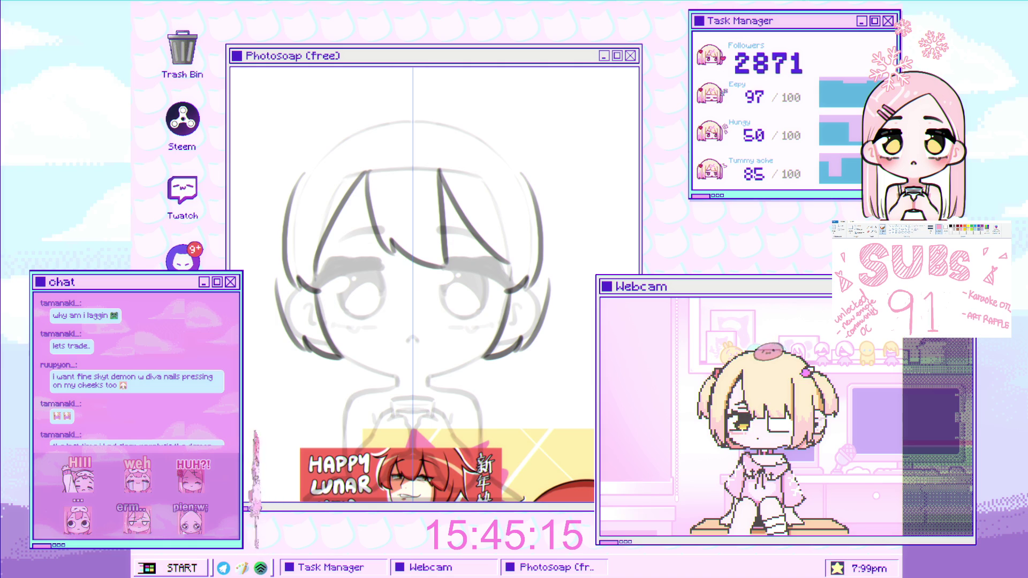
{"action": "scroll", "coordinate": [351, 233], "scroll_direction": "down", "scroll_amount": 2}
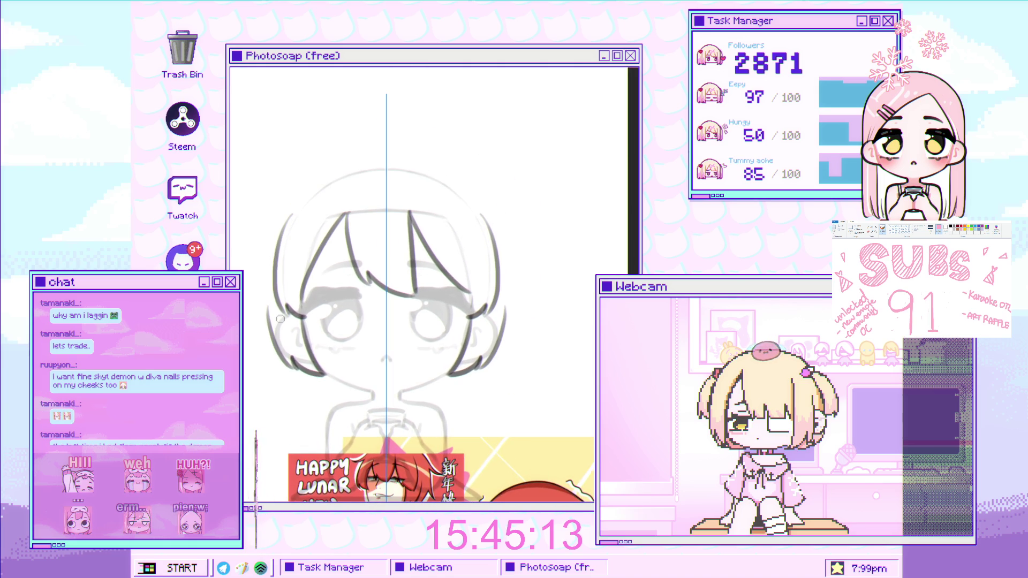
{"action": "left_click_drag", "start_coordinate": [292, 270], "coordinate": [320, 378]}
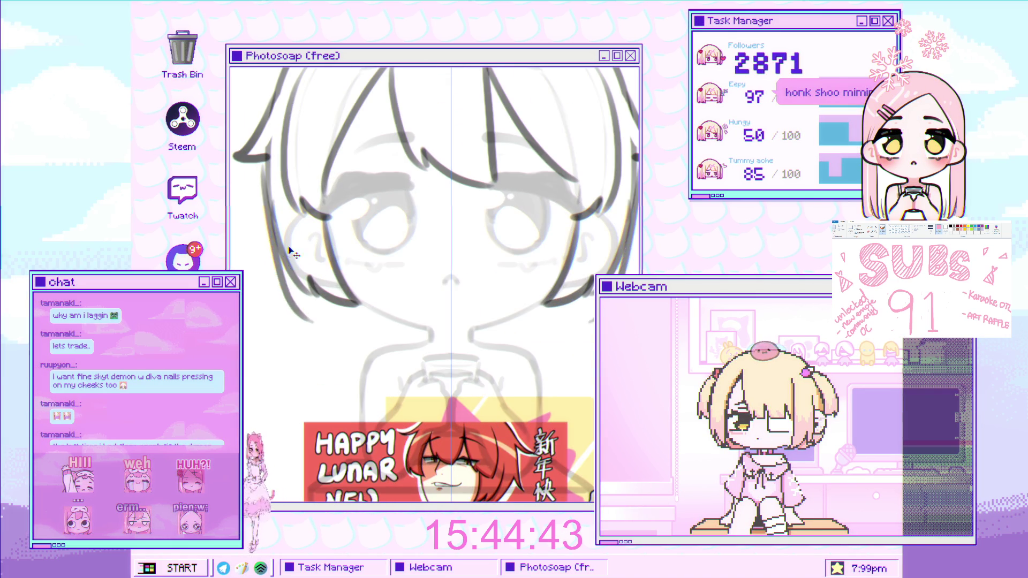
- Draw the lower-left side-hair stroke with its mirror, retrying until it sits right
{"action": "left_click_drag", "start_coordinate": [260, 156], "coordinate": [331, 312]}
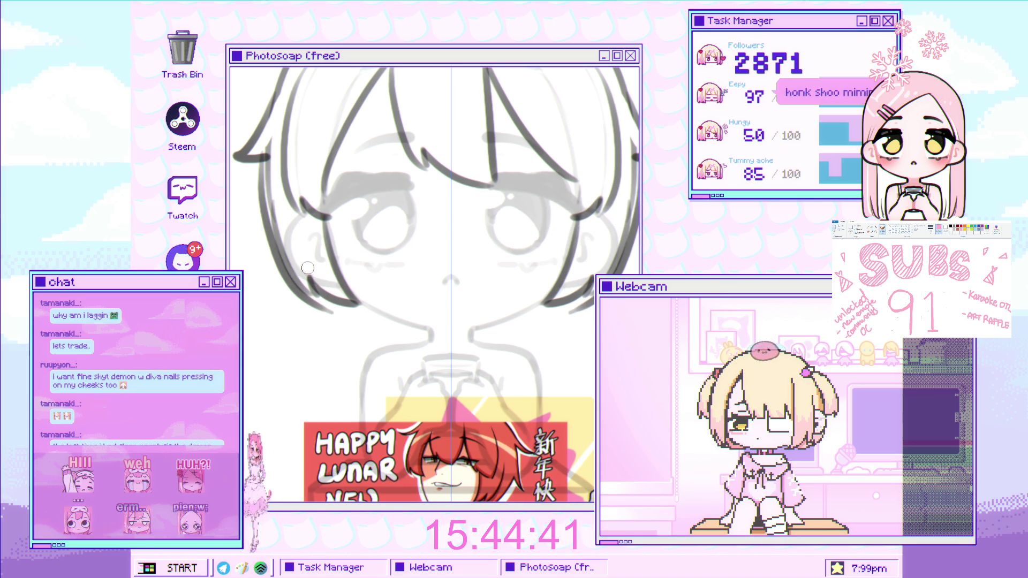
{"action": "key", "text": "ctrl+z"}
{"action": "key", "text": "ctrl+y"}
{"action": "key", "text": "ctrl+z"}
{"action": "left_click_drag", "start_coordinate": [284, 244], "coordinate": [343, 326]}
{"action": "key", "text": "ctrl+z"}
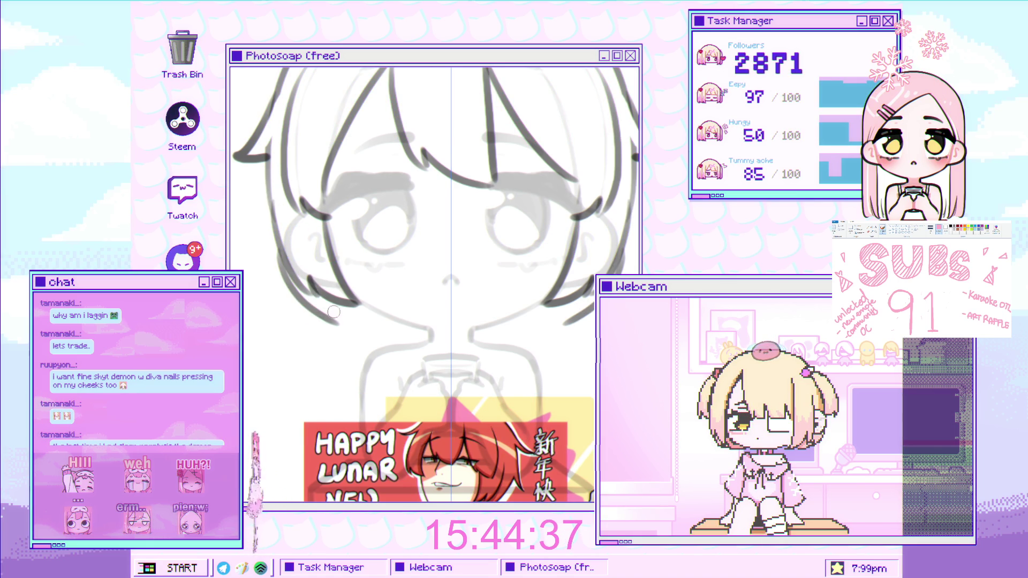
{"action": "left_click_drag", "start_coordinate": [315, 289], "coordinate": [360, 323]}
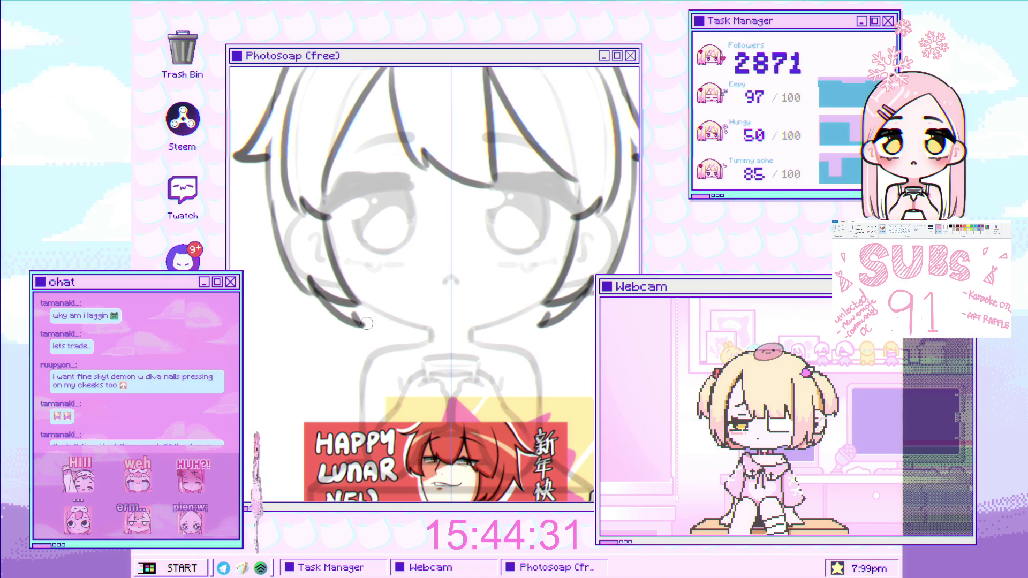
- Add hair tips curling in beside the chin, then zoom out and in to check
{"action": "left_click_drag", "start_coordinate": [356, 315], "coordinate": [405, 334]}
{"action": "scroll", "coordinate": [404, 338], "scroll_direction": "down", "scroll_amount": 8}
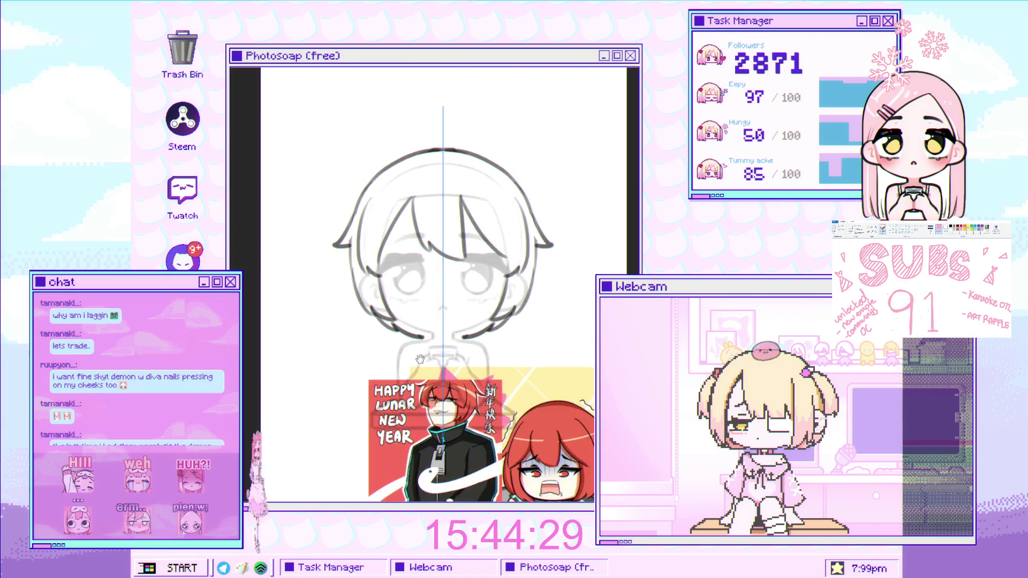
{"action": "scroll", "coordinate": [447, 313], "scroll_direction": "up", "scroll_amount": 6}
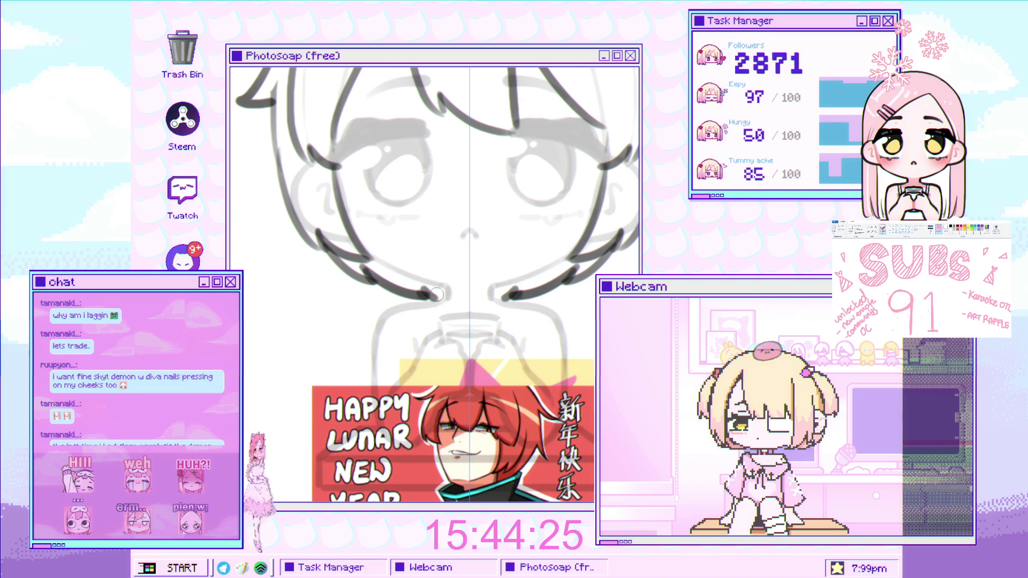
{"action": "scroll", "coordinate": [436, 294], "scroll_direction": "down", "scroll_amount": 5}
{"action": "scroll", "coordinate": [481, 274], "scroll_direction": "up", "scroll_amount": 2}
{"action": "scroll", "coordinate": [482, 279], "scroll_direction": "up", "scroll_amount": 4}
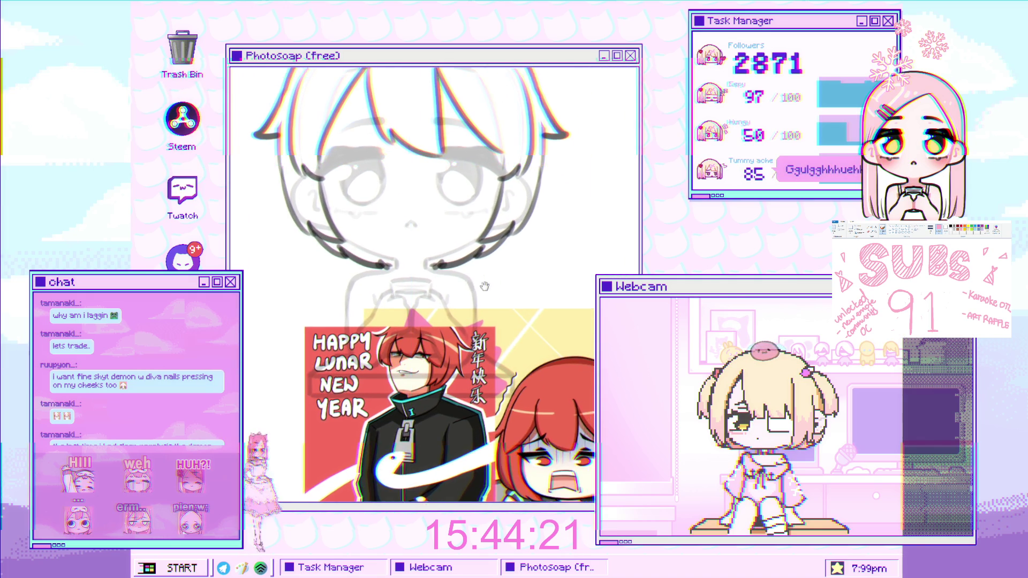
{"action": "scroll", "coordinate": [482, 284], "scroll_direction": "down", "scroll_amount": 5}
{"action": "scroll", "coordinate": [440, 264], "scroll_direction": "up", "scroll_amount": 3}
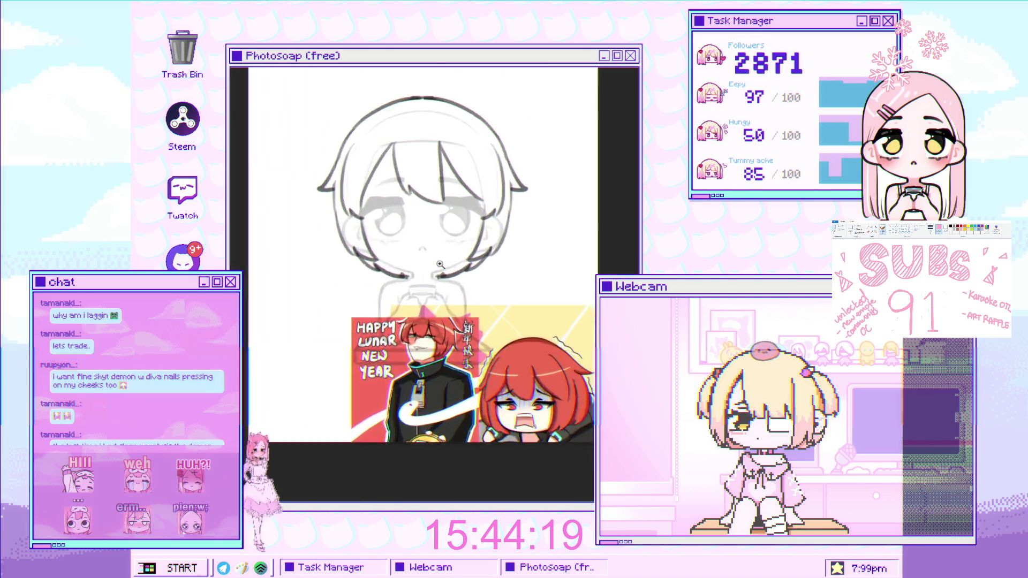
{"action": "scroll", "coordinate": [440, 264], "scroll_direction": "up", "scroll_amount": 2}
{"action": "scroll", "coordinate": [465, 257], "scroll_direction": "down", "scroll_amount": 3}
{"action": "scroll", "coordinate": [492, 247], "scroll_direction": "up", "scroll_amount": 3}
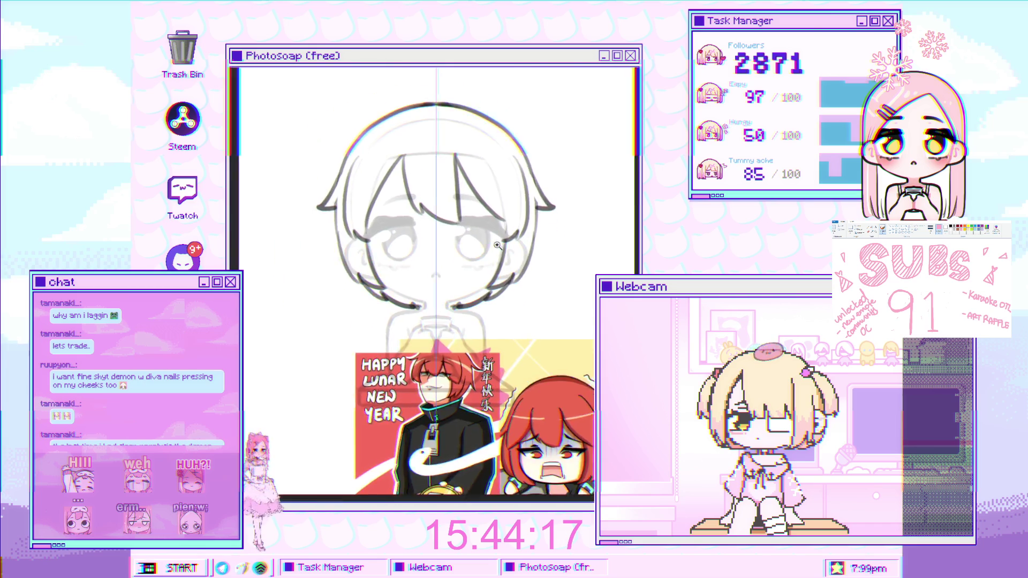
{"action": "scroll", "coordinate": [497, 245], "scroll_direction": "up", "scroll_amount": 2}
{"action": "scroll", "coordinate": [467, 191], "scroll_direction": "up", "scroll_amount": 4}
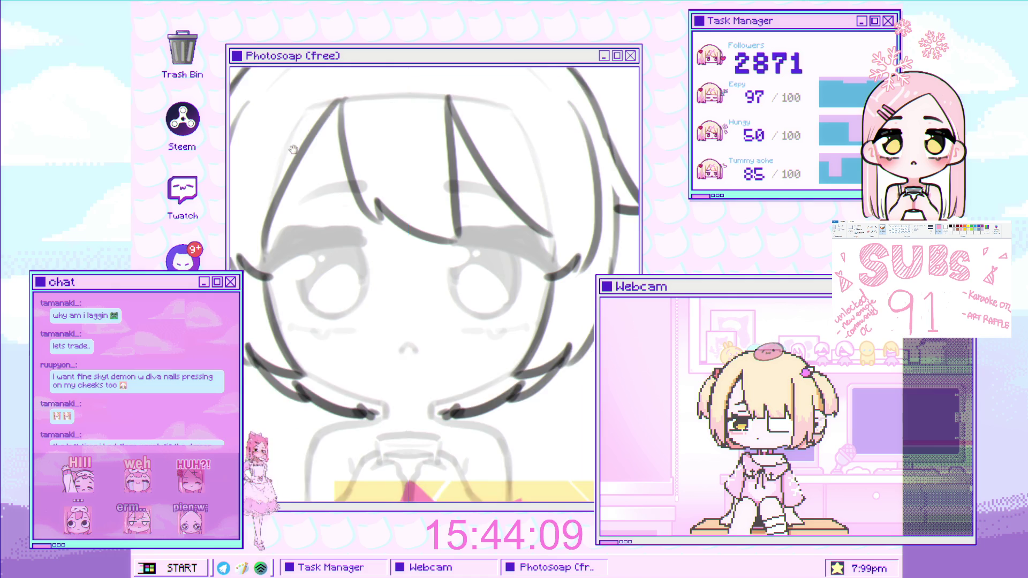
{"action": "scroll", "coordinate": [296, 169], "scroll_direction": "up", "scroll_amount": 2}
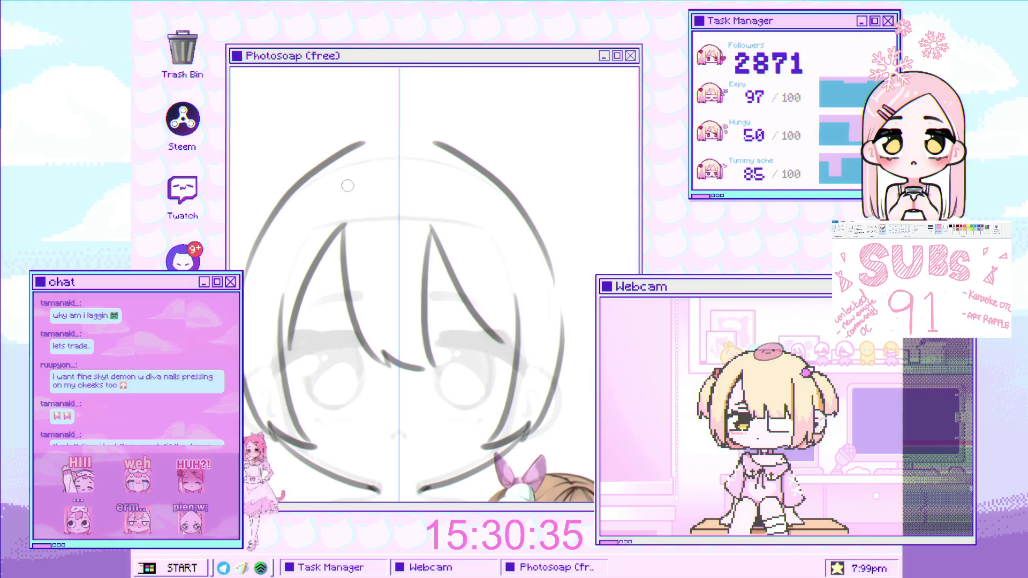
- Redraw the mirrored head-outline arc across the top of the head
{"action": "left_click_drag", "start_coordinate": [379, 158], "coordinate": [374, 165]}
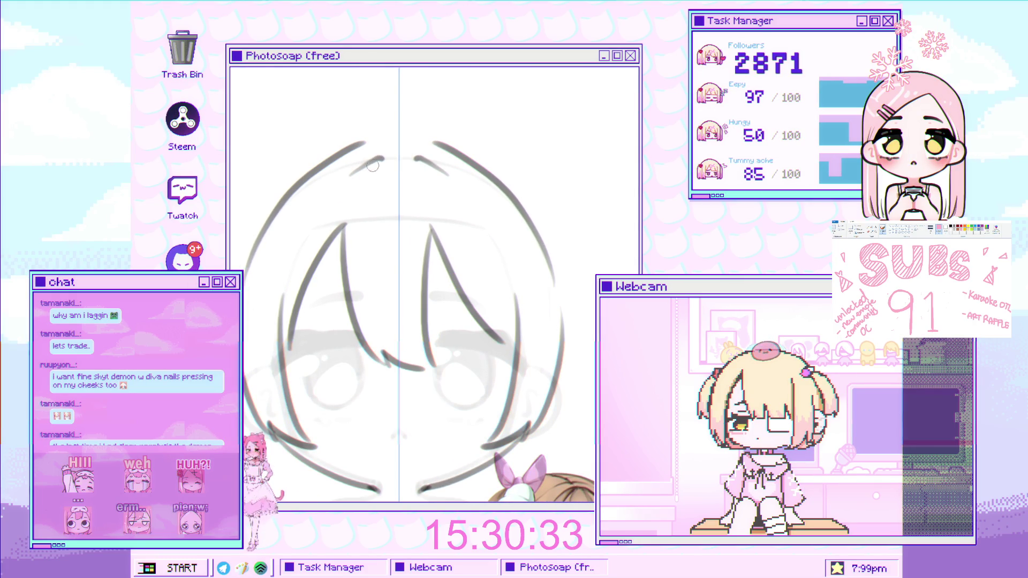
{"action": "scroll", "coordinate": [340, 185], "scroll_direction": "up", "scroll_amount": 1}
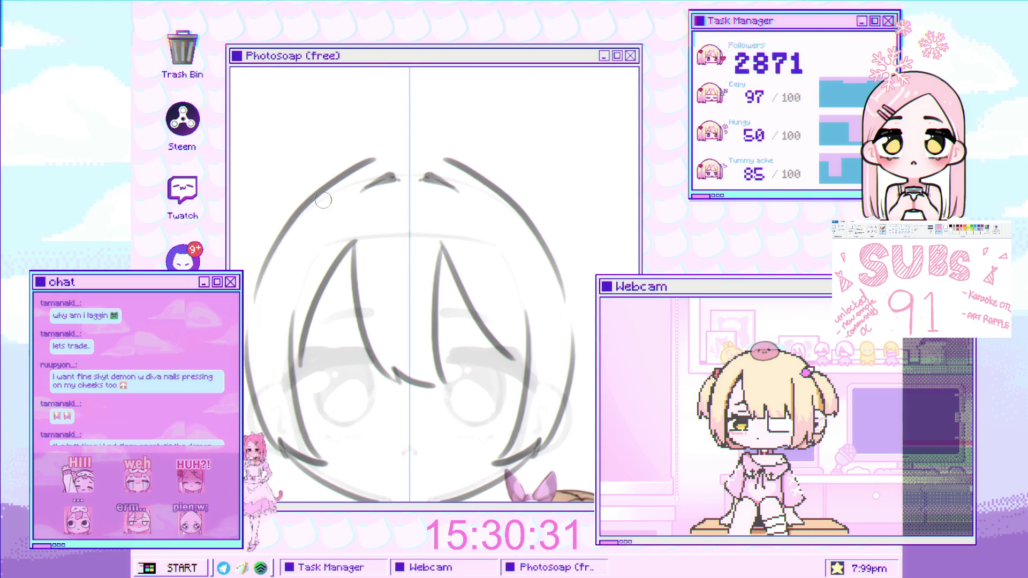
{"action": "key", "text": "ctrl+z"}
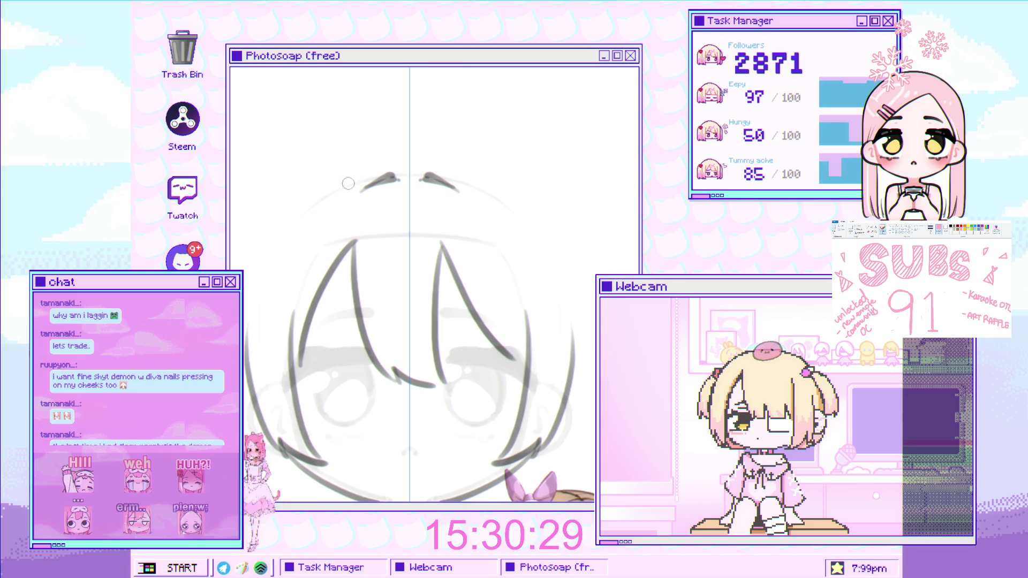
{"action": "left_click_drag", "start_coordinate": [262, 269], "coordinate": [379, 158]}
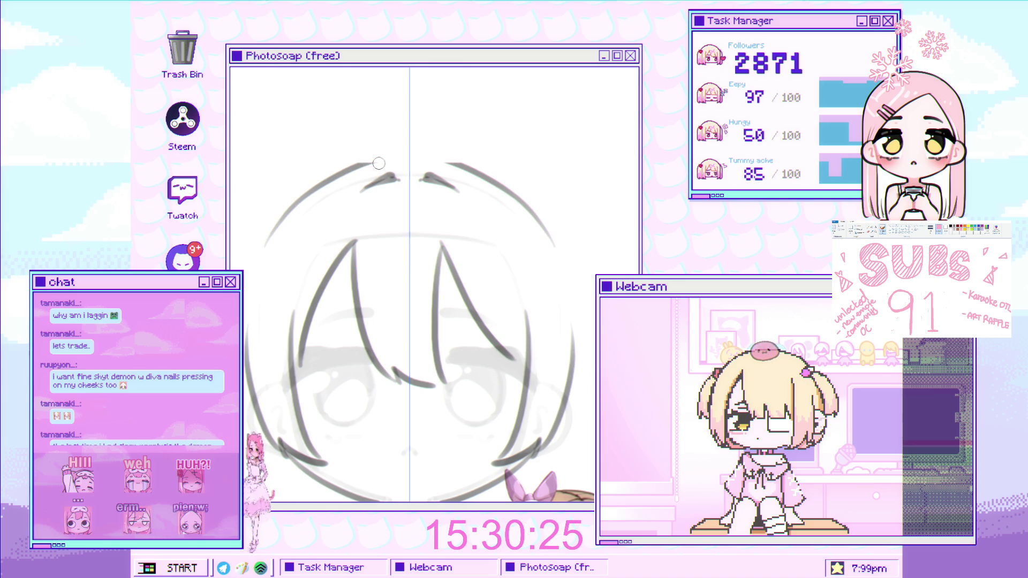
{"action": "scroll", "coordinate": [450, 155], "scroll_direction": "down", "scroll_amount": 3}
{"action": "scroll", "coordinate": [450, 155], "scroll_direction": "up", "scroll_amount": 3}
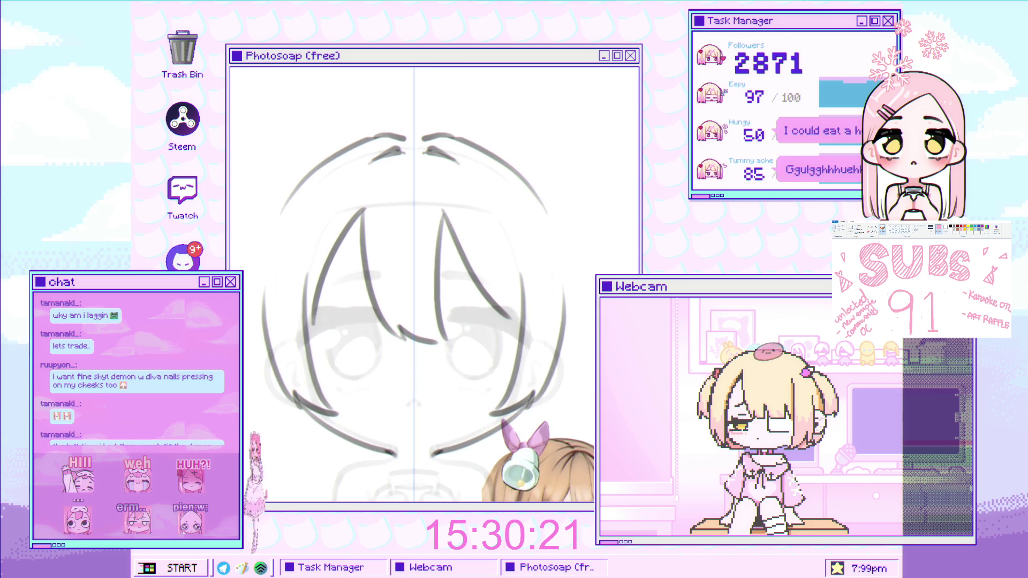
{"action": "scroll", "coordinate": [354, 178], "scroll_direction": "up", "scroll_amount": 2}
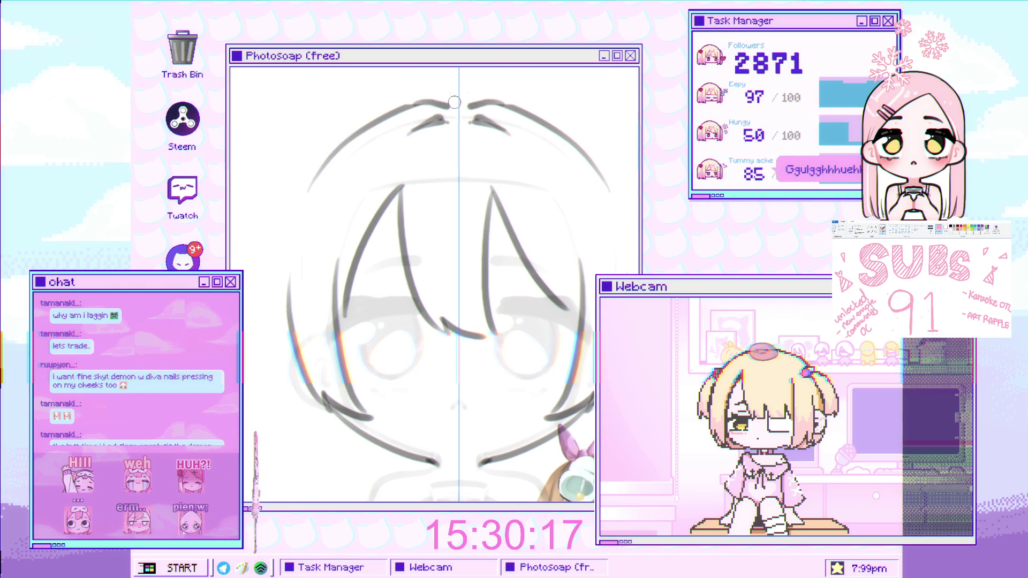
{"action": "scroll", "coordinate": [484, 110], "scroll_direction": "down", "scroll_amount": 1}
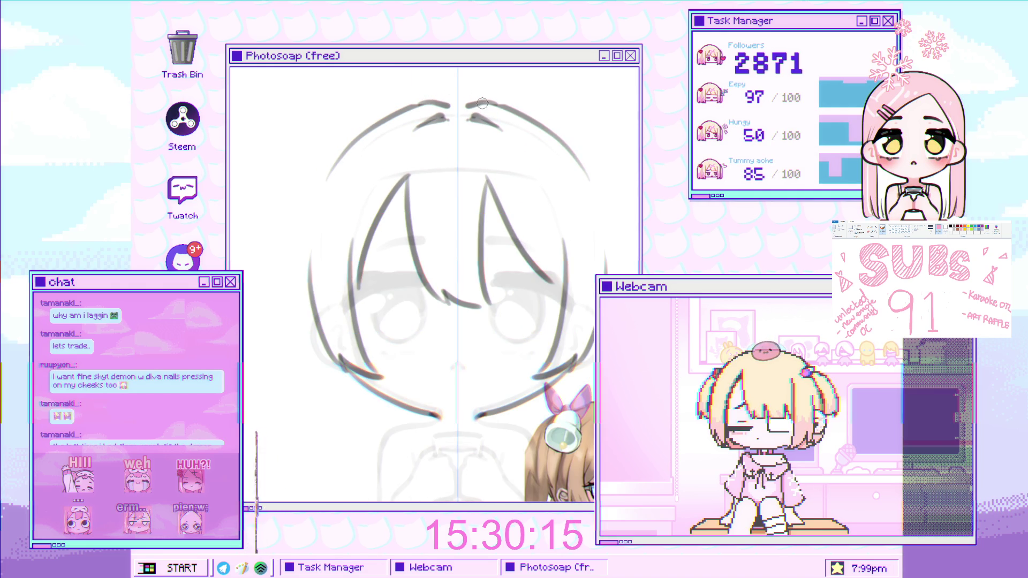
- Select the crown strokes and move them up about 25 px
{"action": "left_click", "coordinate": [443, 115]}
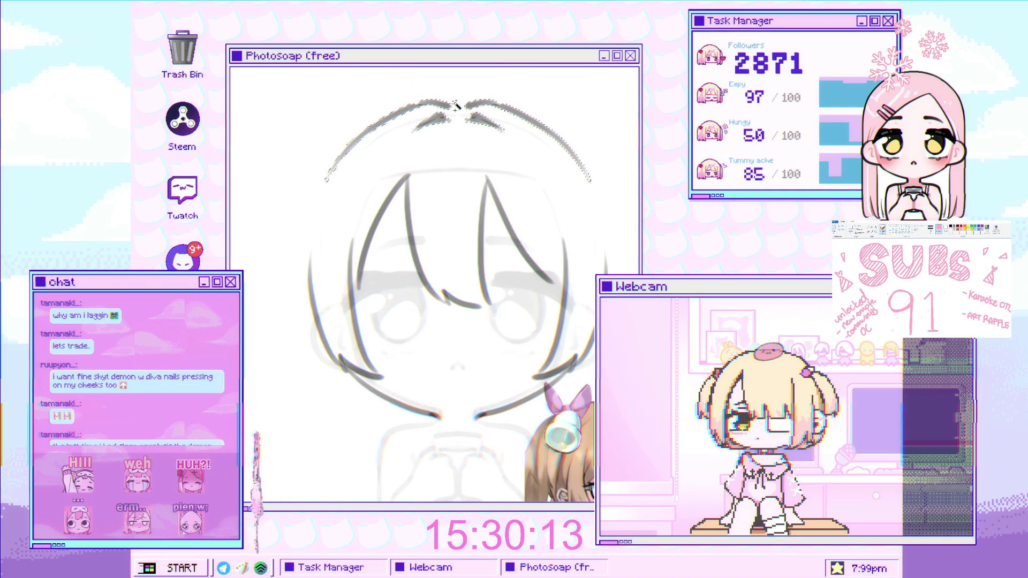
{"action": "left_click_drag", "start_coordinate": [447, 111], "coordinate": [478, 95]}
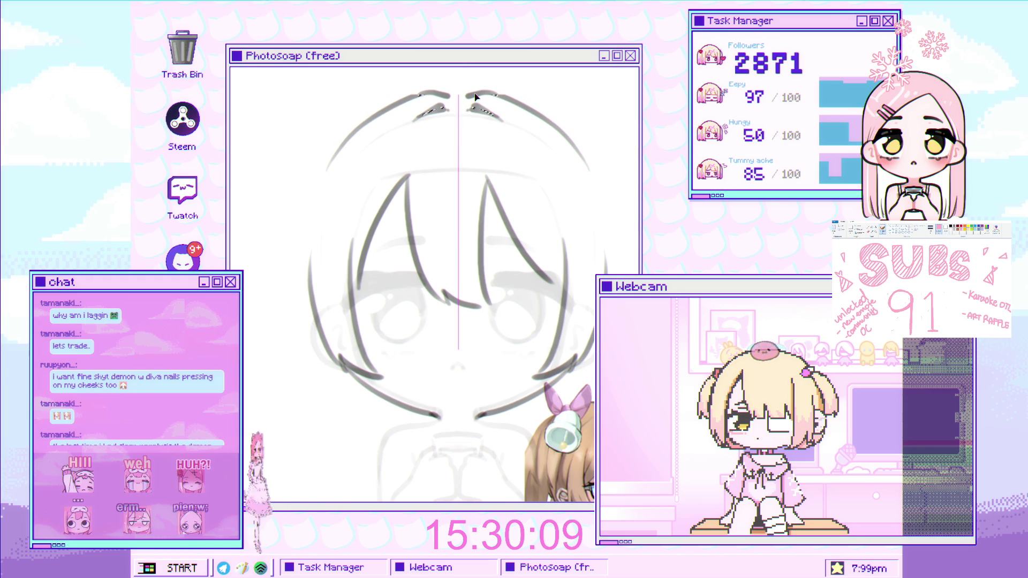
{"action": "scroll", "coordinate": [486, 101], "scroll_direction": "right", "scroll_amount": 2}
- Deselect and draw the long mirrored head outline down both sides, retrying several times
{"action": "key", "text": "ctrl+d"}
{"action": "left_click_drag", "start_coordinate": [339, 133], "coordinate": [268, 329]}
{"action": "key", "text": "ctrl+z"}
{"action": "left_click_drag", "start_coordinate": [334, 119], "coordinate": [262, 367]}
{"action": "key", "text": "ctrl+z"}
{"action": "left_click_drag", "start_coordinate": [278, 182], "coordinate": [268, 364]}
{"action": "key", "text": "ctrl+z"}
{"action": "left_click_drag", "start_coordinate": [292, 201], "coordinate": [353, 398]}
- Redraw the mirrored side outline of the head darker until it fits the sketch
{"action": "key", "text": "ctrl+z"}
{"action": "left_click_drag", "start_coordinate": [263, 211], "coordinate": [323, 373]}
{"action": "key", "text": "ctrl+z"}
{"action": "left_click_drag", "start_coordinate": [264, 182], "coordinate": [296, 370]}
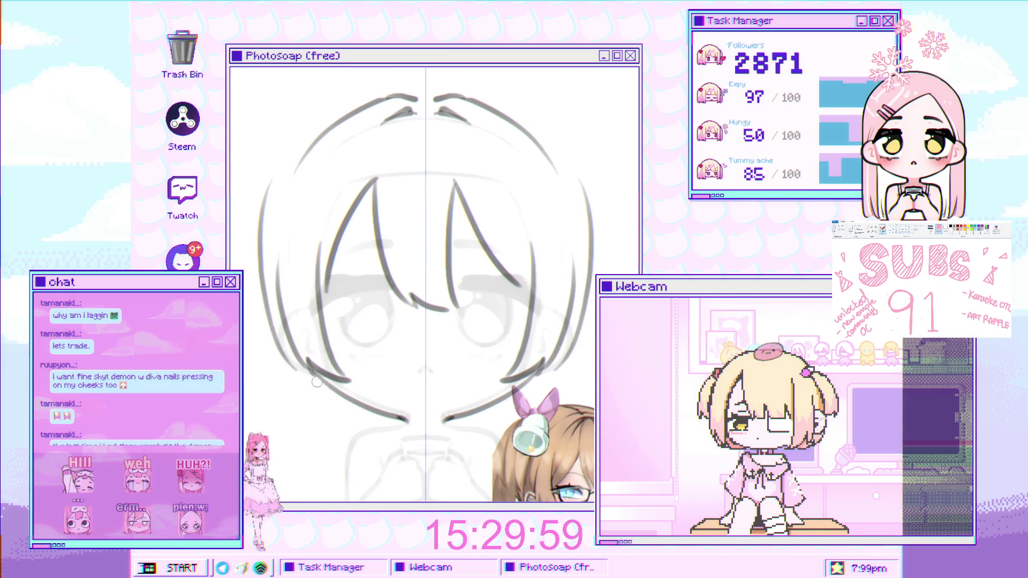
{"action": "key", "text": "ctrl+z"}
{"action": "scroll", "coordinate": [343, 156], "scroll_direction": "up", "scroll_amount": 1}
{"action": "left_click_drag", "start_coordinate": [273, 175], "coordinate": [251, 268]}
{"action": "key", "text": "ctrl+z"}
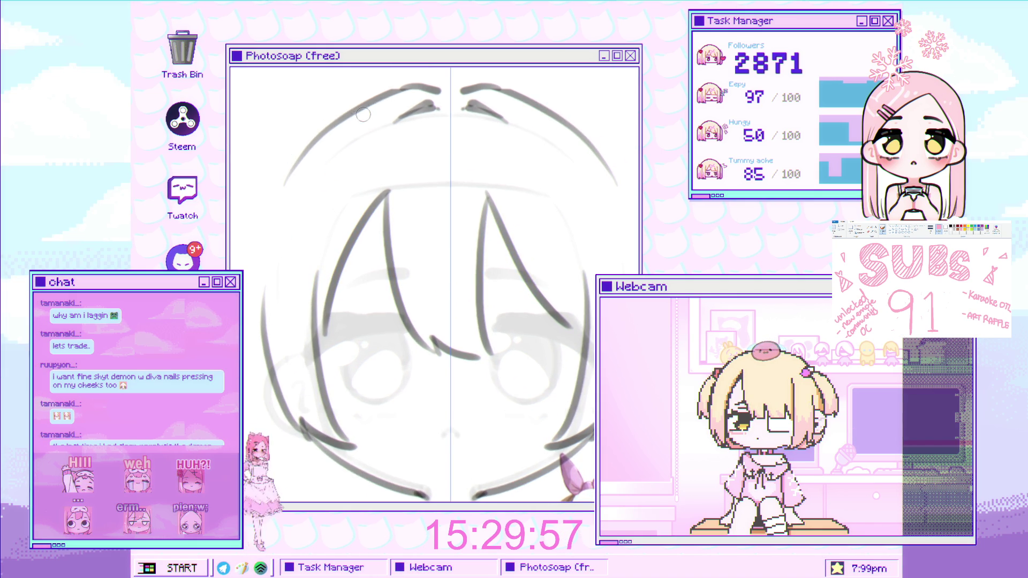
{"action": "left_click_drag", "start_coordinate": [337, 115], "coordinate": [257, 375]}
{"action": "scroll", "coordinate": [301, 301], "scroll_direction": "down", "scroll_amount": 1}
{"action": "scroll", "coordinate": [302, 301], "scroll_direction": "up", "scroll_amount": 2}
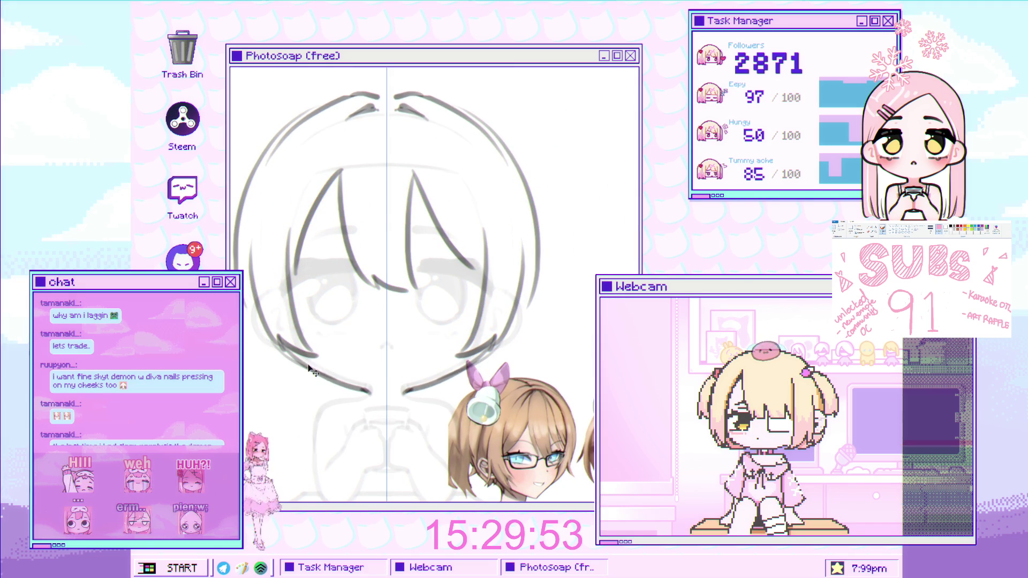
- Replace the earlier lower face stroke with a new mirrored one near the chin
{"action": "key", "text": "ctrl+z"}
{"action": "left_click_drag", "start_coordinate": [337, 386], "coordinate": [319, 374]}
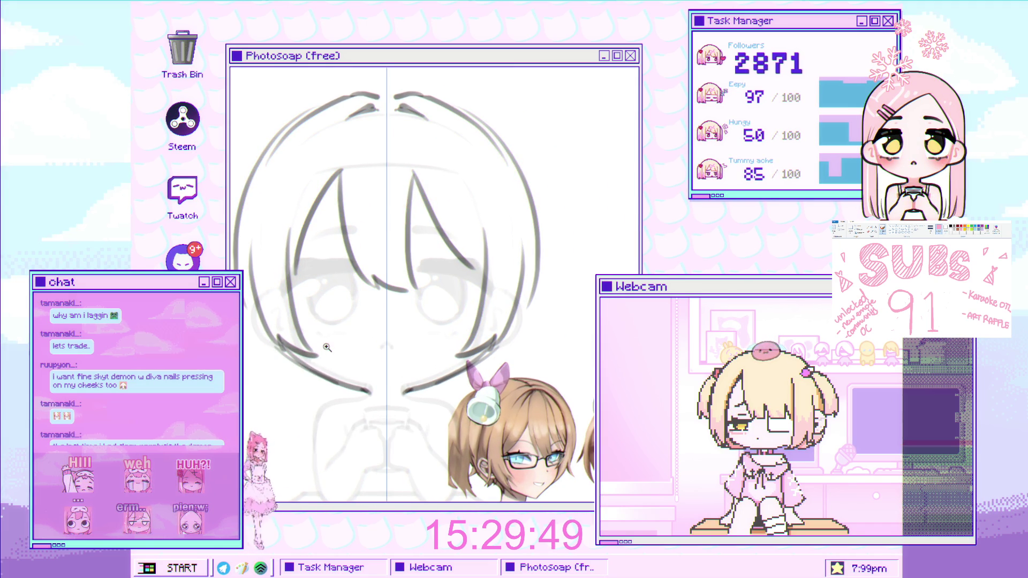
{"action": "scroll", "coordinate": [323, 347], "scroll_direction": "down", "scroll_amount": 3}
{"action": "scroll", "coordinate": [374, 268], "scroll_direction": "up", "scroll_amount": 3}
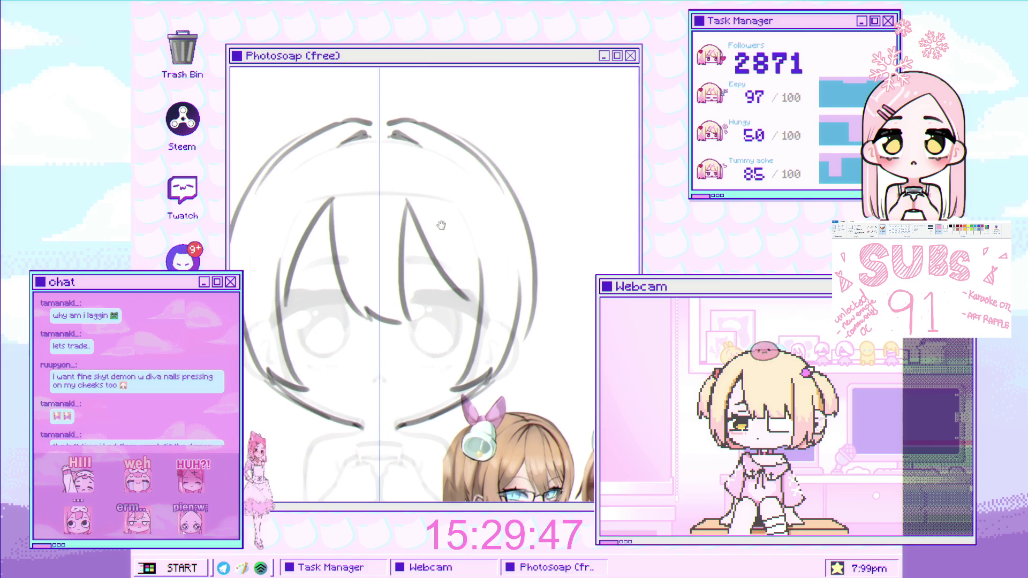
{"action": "scroll", "coordinate": [431, 189], "scroll_direction": "down", "scroll_amount": 2}
{"action": "scroll", "coordinate": [431, 189], "scroll_direction": "up", "scroll_amount": 2}
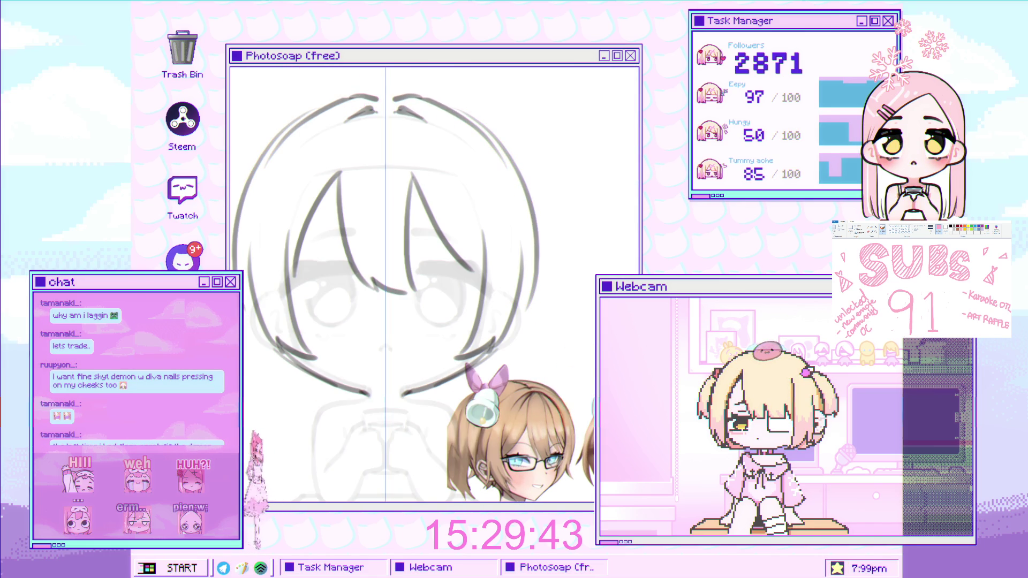
{"action": "scroll", "coordinate": [385, 284], "scroll_direction": "up", "scroll_amount": 1}
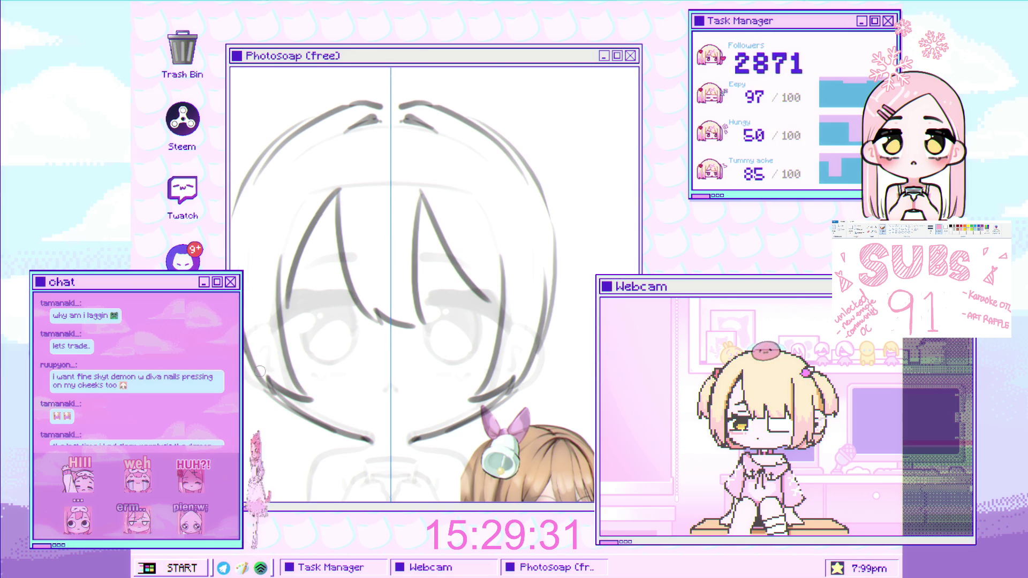
{"action": "scroll", "coordinate": [242, 210], "scroll_direction": "up", "scroll_amount": 3}
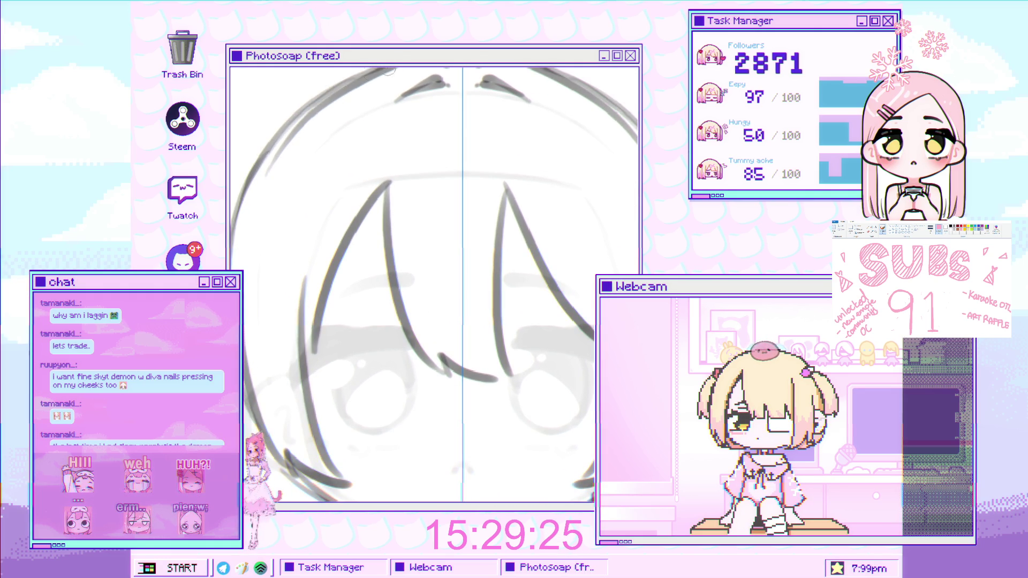
{"action": "scroll", "coordinate": [360, 76], "scroll_direction": "down", "scroll_amount": 5}
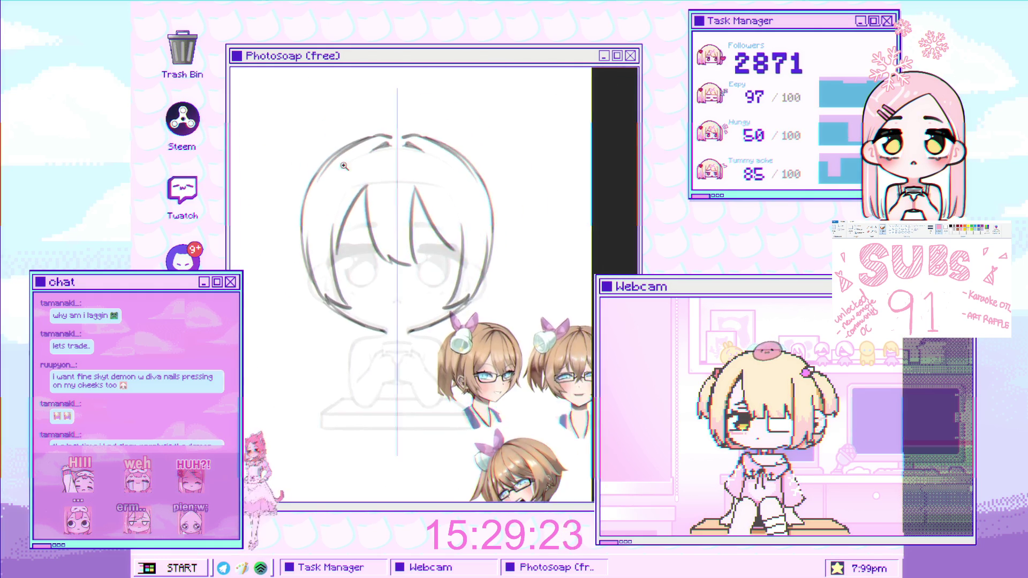
{"action": "scroll", "coordinate": [365, 126], "scroll_direction": "up", "scroll_amount": 5}
- Erase the stray parts of the outer head outline
{"action": "left_click_drag", "start_coordinate": [354, 128], "coordinate": [265, 236]}
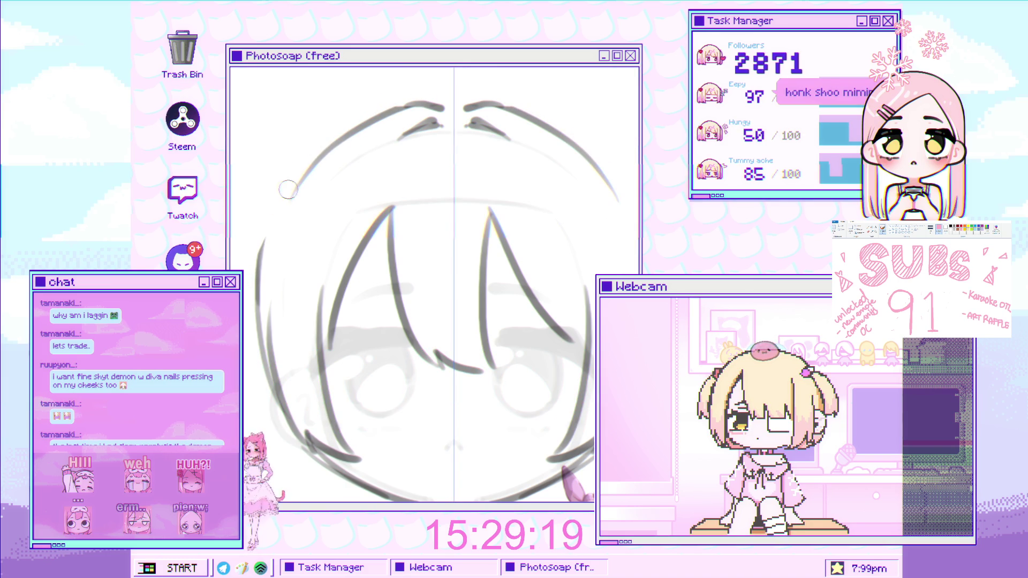
{"action": "scroll", "coordinate": [292, 201], "scroll_direction": "up", "scroll_amount": 2}
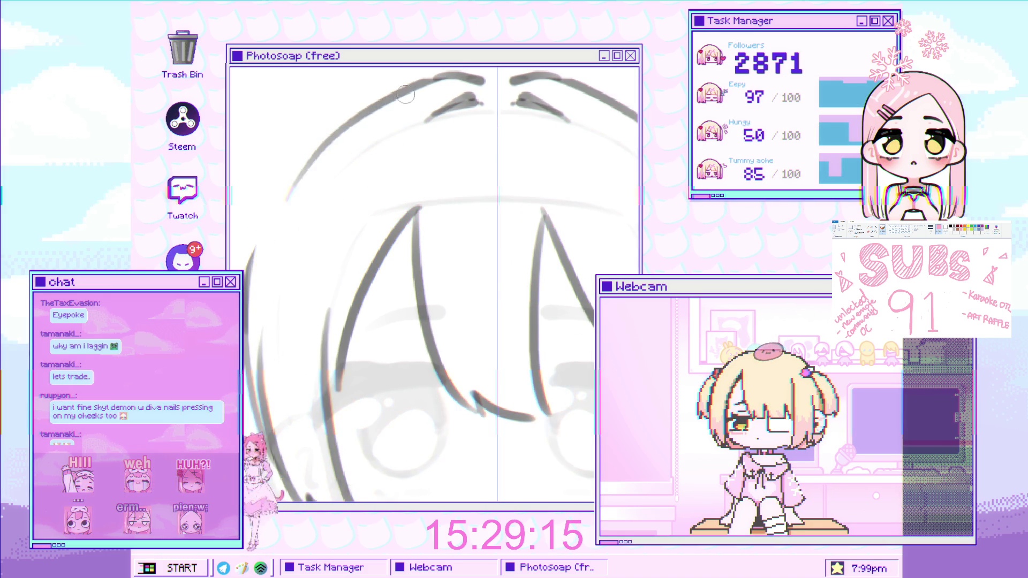
{"action": "scroll", "coordinate": [279, 293], "scroll_direction": "down", "scroll_amount": 3}
{"action": "scroll", "coordinate": [387, 238], "scroll_direction": "up", "scroll_amount": 2}
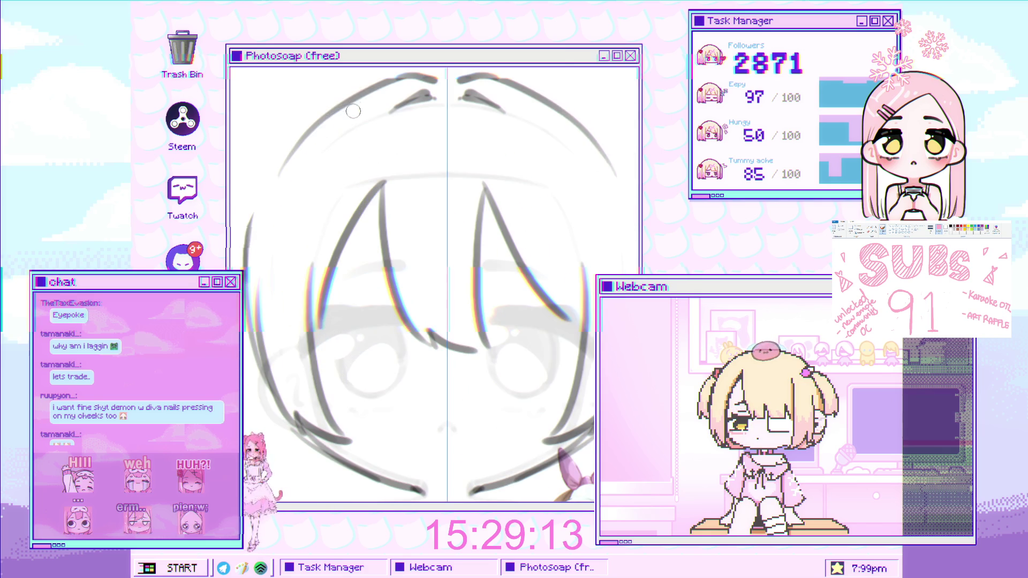
- Try several mirrored outer hair arcs down the left side, undoing the unsatisfying attempts
{"action": "left_click_drag", "start_coordinate": [396, 80], "coordinate": [246, 308]}
{"action": "key", "text": "ctrl+z"}
{"action": "mouse_move", "coordinate": [399, 80]}
{"action": "left_mouse_down"}
{"action": "mouse_move", "coordinate": [252, 235]}
{"action": "mouse_move", "coordinate": [246, 275]}
{"action": "left_mouse_up"}
{"action": "key", "text": "ctrl+z"}
{"action": "left_click_drag", "start_coordinate": [369, 85], "coordinate": [249, 286]}
{"action": "key", "text": "ctrl+z"}
{"action": "left_click_drag", "start_coordinate": [351, 107], "coordinate": [244, 316]}
{"action": "key", "text": "ctrl+z"}
{"action": "left_click_drag", "start_coordinate": [368, 92], "coordinate": [266, 208]}
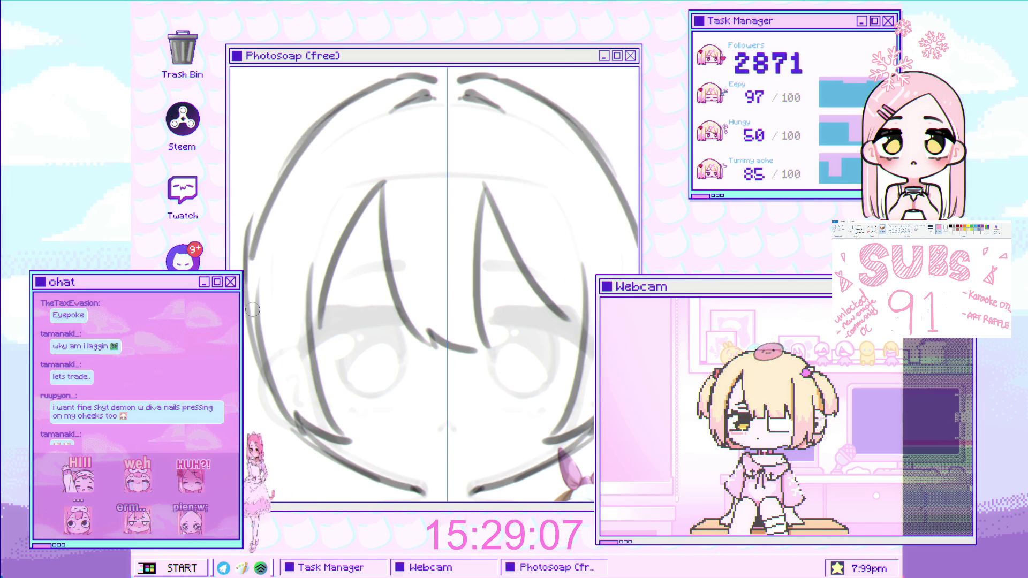
{"action": "key", "text": "ctrl+z"}
{"action": "left_click_drag", "start_coordinate": [381, 90], "coordinate": [258, 322]}
{"action": "key", "text": "ctrl+z"}
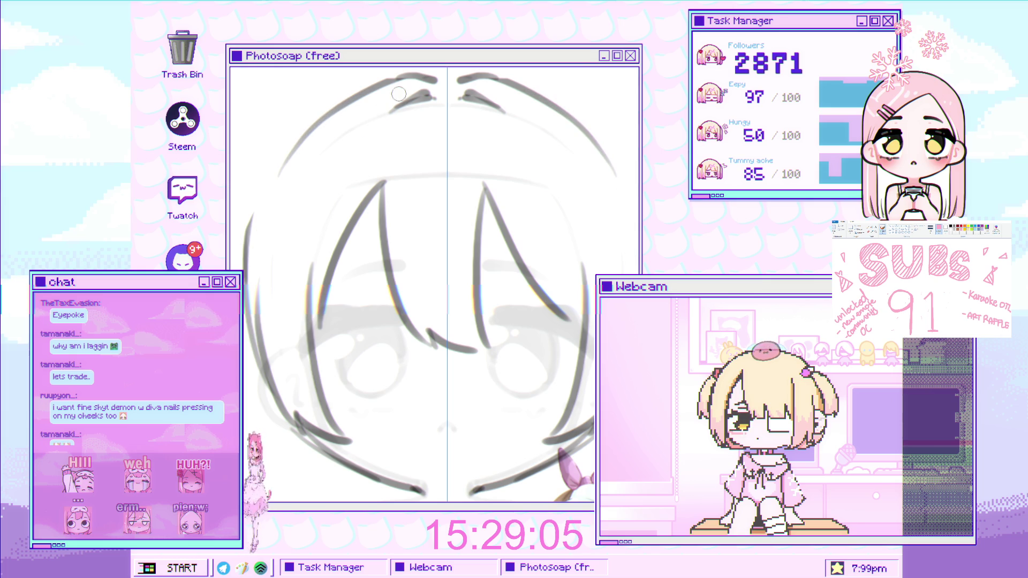
{"action": "key", "text": "ctrl+z"}
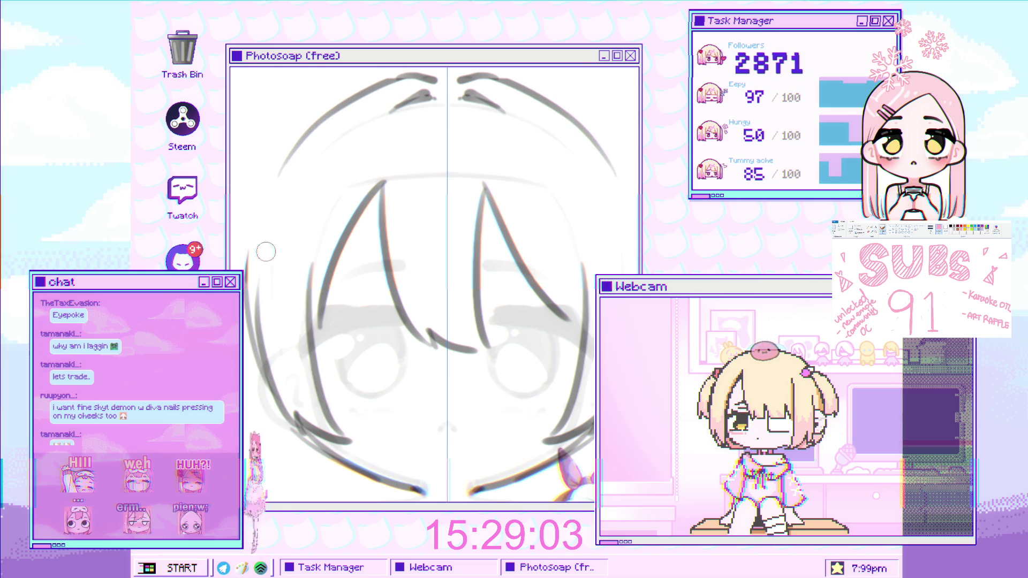
{"action": "scroll", "coordinate": [325, 273], "scroll_direction": "down", "scroll_amount": 3}
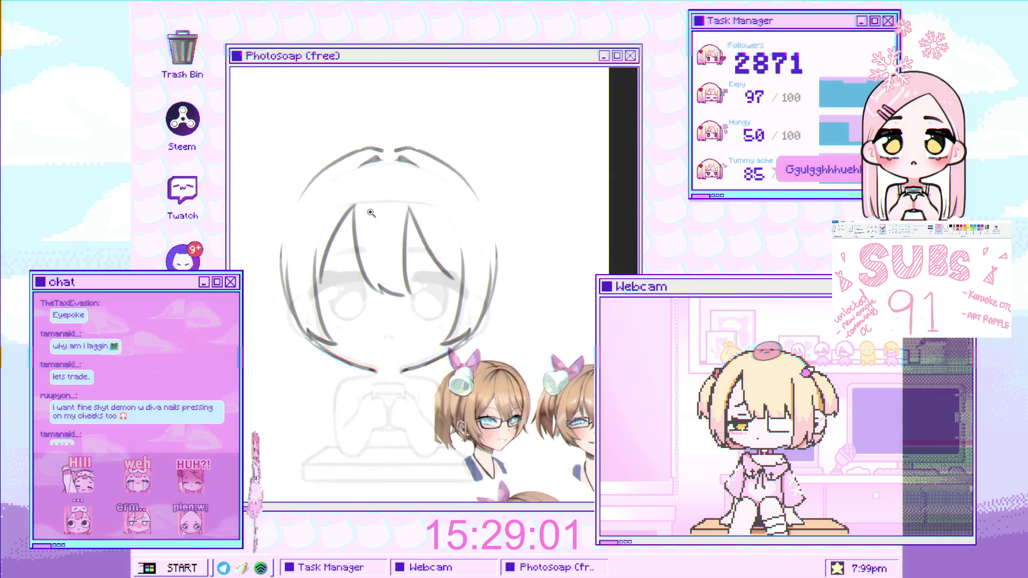
{"action": "scroll", "coordinate": [325, 273], "scroll_direction": "down", "scroll_amount": 2}
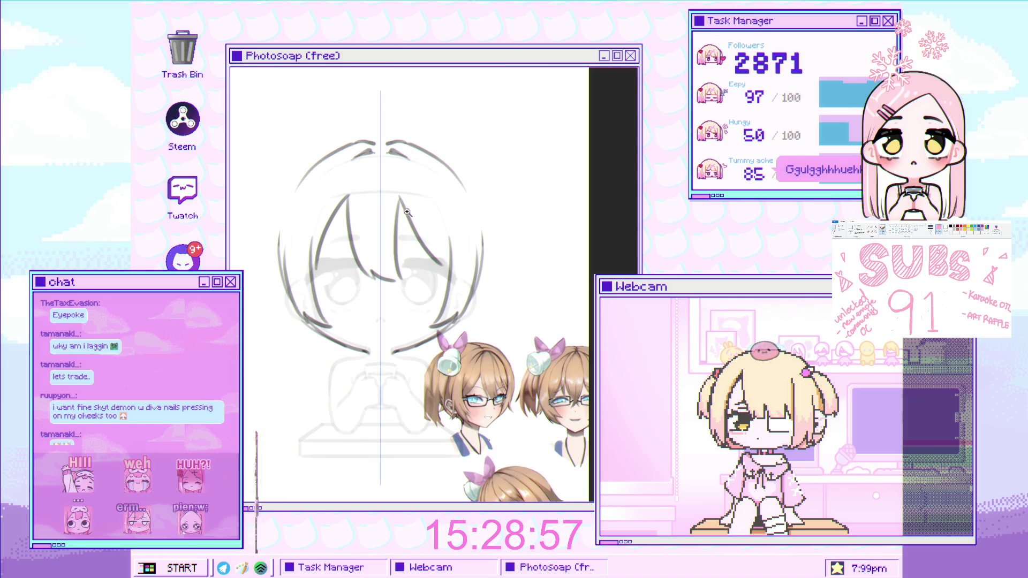
{"action": "scroll", "coordinate": [410, 212], "scroll_direction": "up", "scroll_amount": 3}
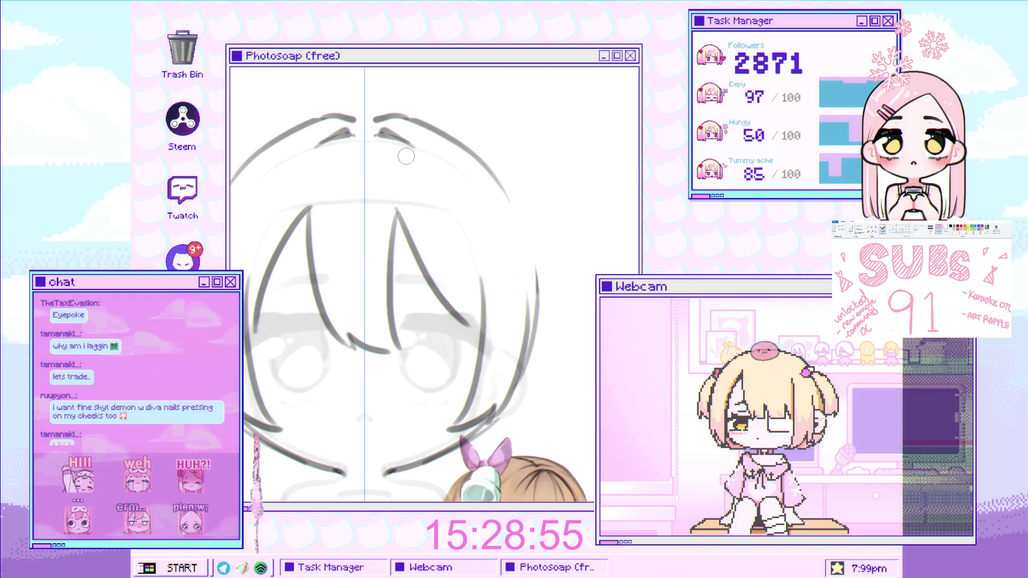
- Turn off mirrored symmetry and lasso-select the top of the head
{"action": "key", "text": "ctrl+h"}
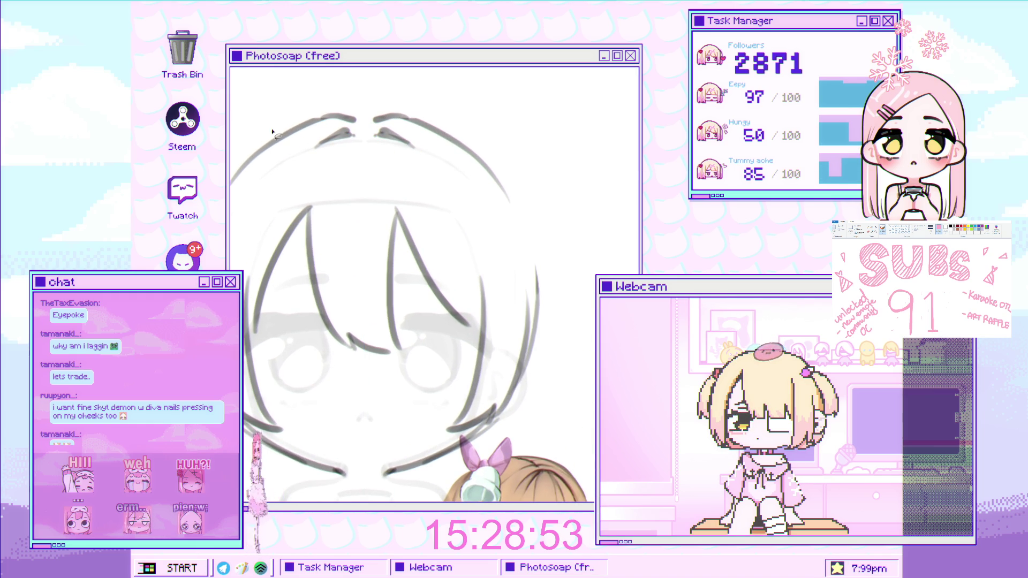
{"action": "mouse_move", "coordinate": [261, 119]}
{"action": "left_mouse_down"}
{"action": "mouse_move", "coordinate": [375, 67]}
{"action": "mouse_move", "coordinate": [514, 225]}
{"action": "mouse_move", "coordinate": [233, 213]}
{"action": "left_mouse_up"}
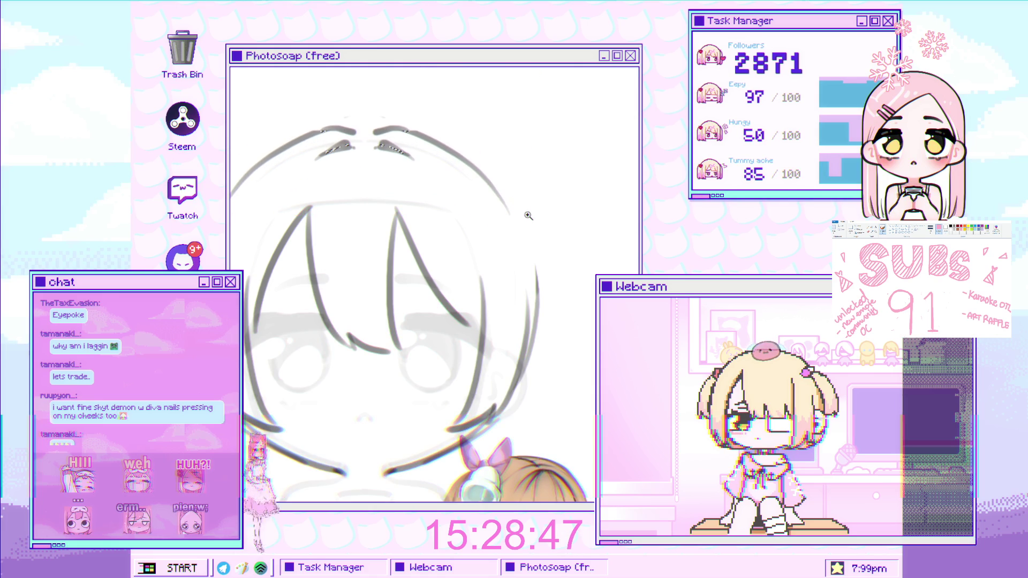
{"action": "scroll", "coordinate": [494, 324], "scroll_direction": "down", "scroll_amount": 5}
{"action": "scroll", "coordinate": [494, 324], "scroll_direction": "up", "scroll_amount": 2}
{"action": "scroll", "coordinate": [484, 303], "scroll_direction": "up", "scroll_amount": 3}
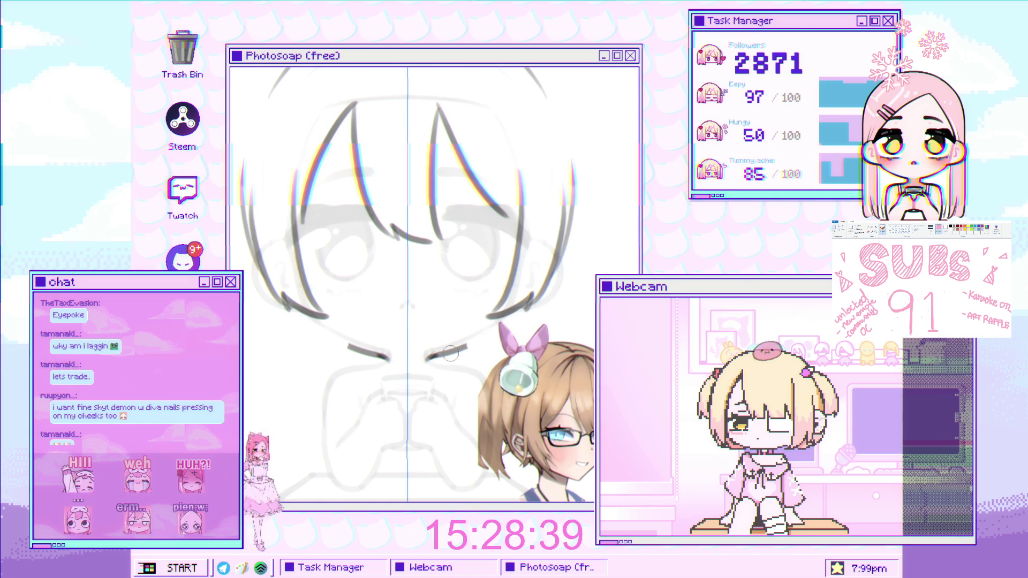
{"action": "scroll", "coordinate": [516, 317], "scroll_direction": "down", "scroll_amount": 2}
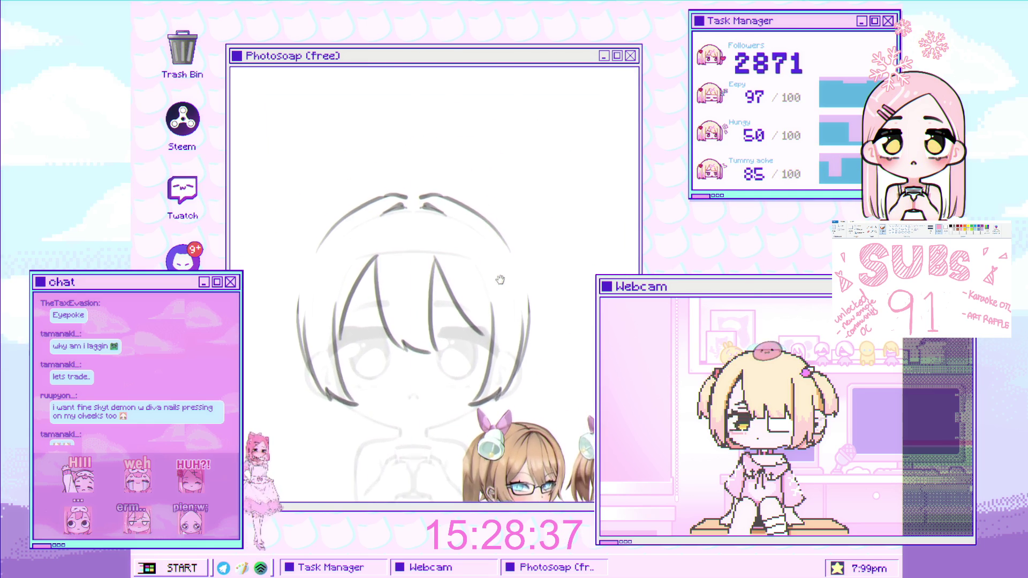
{"action": "left_click", "coordinate": [513, 315]}
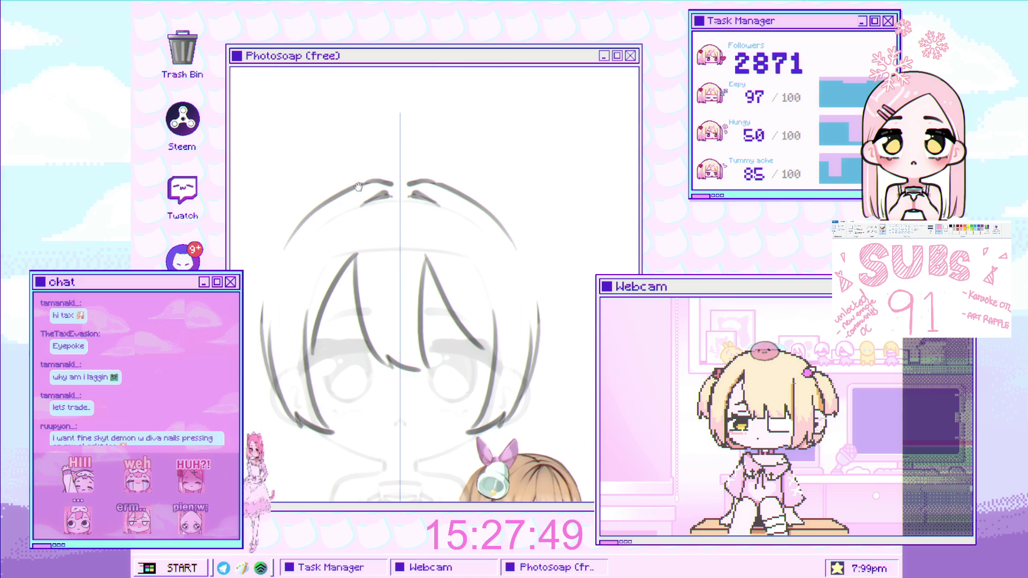
- Shift the view so the sketch sits higher and ink a hair stroke running down-left
{"action": "left_click_drag", "start_coordinate": [375, 118], "coordinate": [414, 75]}
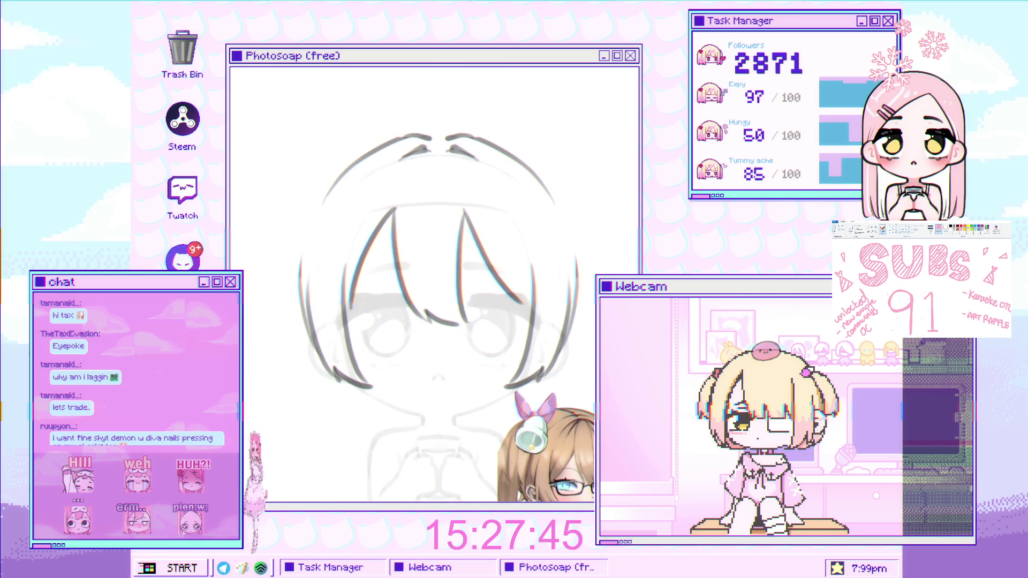
{"action": "scroll", "coordinate": [324, 206], "scroll_direction": "up", "scroll_amount": 2}
{"action": "scroll", "coordinate": [325, 206], "scroll_direction": "up", "scroll_amount": 1}
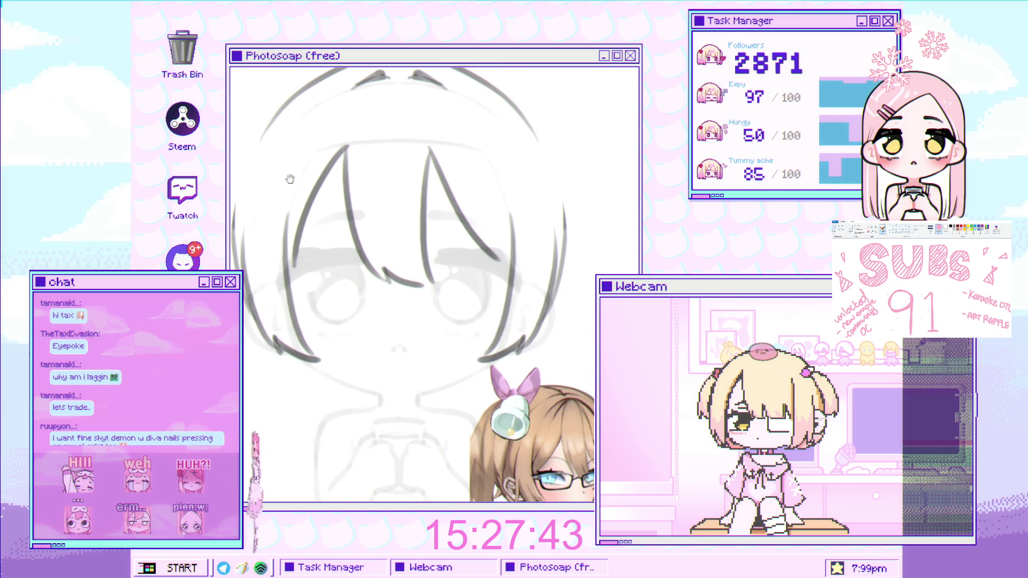
{"action": "scroll", "coordinate": [310, 161], "scroll_direction": "down", "scroll_amount": 1}
{"action": "left_click_drag", "start_coordinate": [305, 141], "coordinate": [231, 211]}
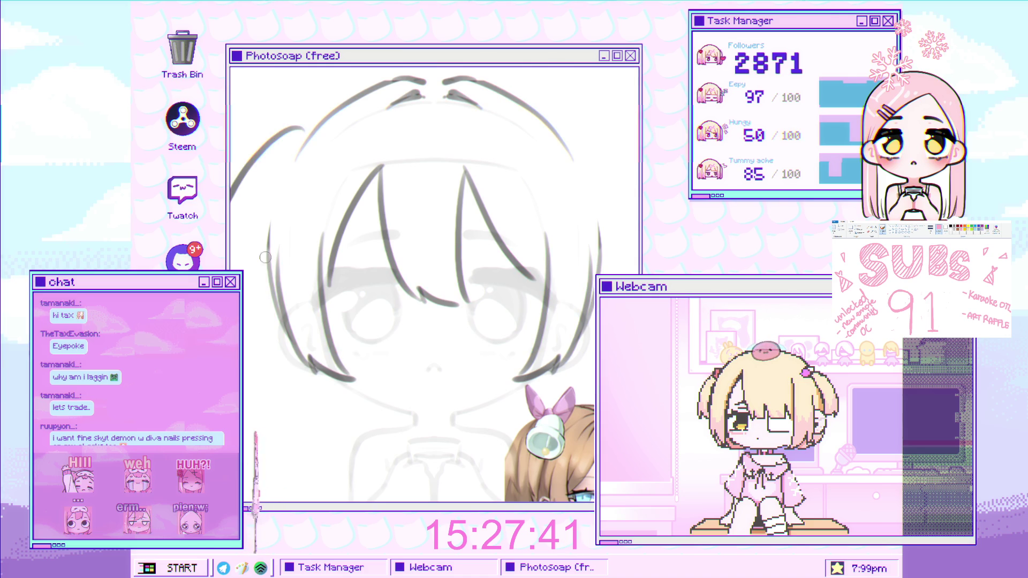
{"action": "scroll", "coordinate": [266, 260], "scroll_direction": "down", "scroll_amount": 1}
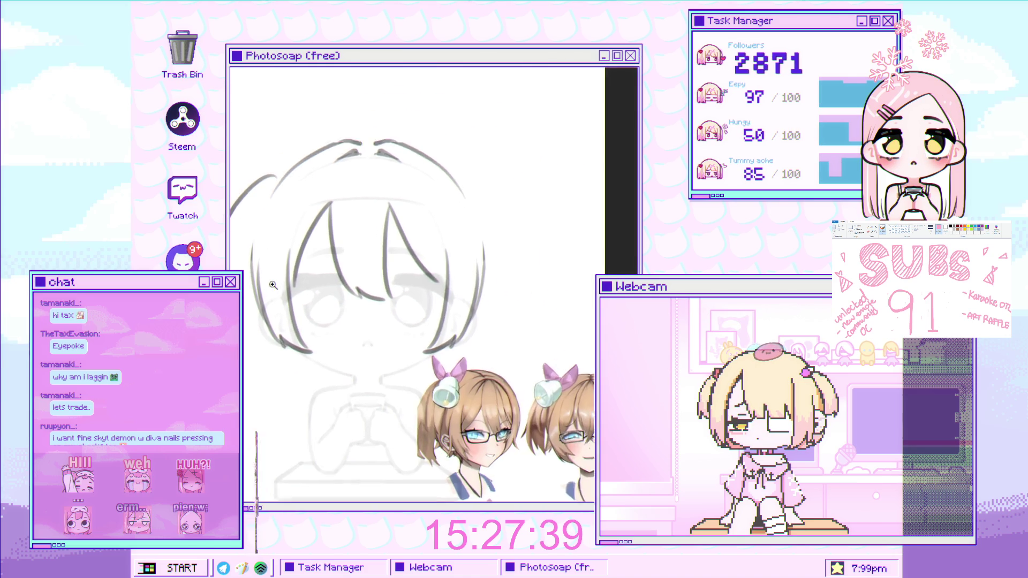
{"action": "scroll", "coordinate": [273, 287], "scroll_direction": "up", "scroll_amount": 2}
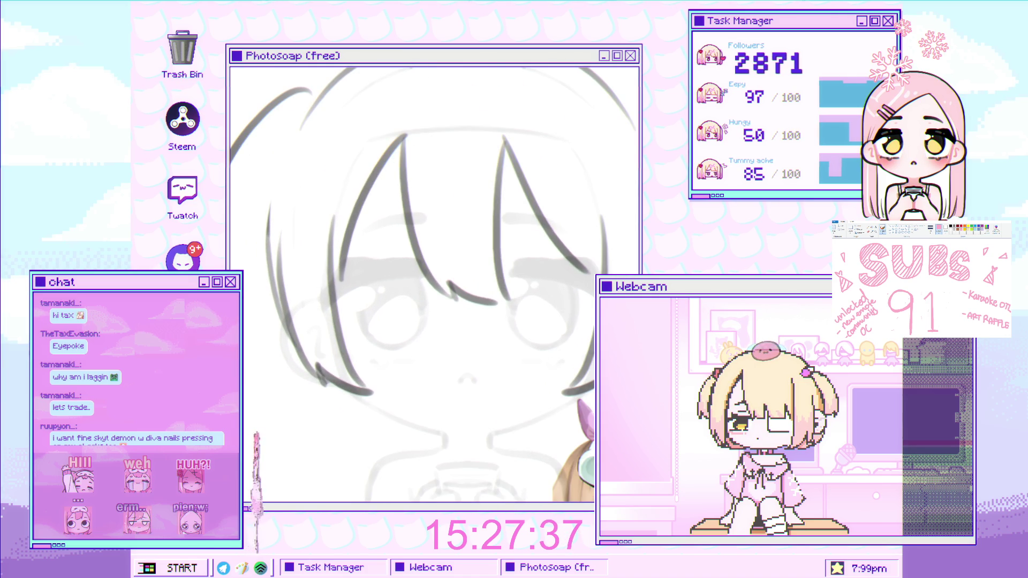
- Ink a short outline stroke and the curved left outline of the bob hair
{"action": "left_click_drag", "start_coordinate": [244, 344], "coordinate": [288, 354]}
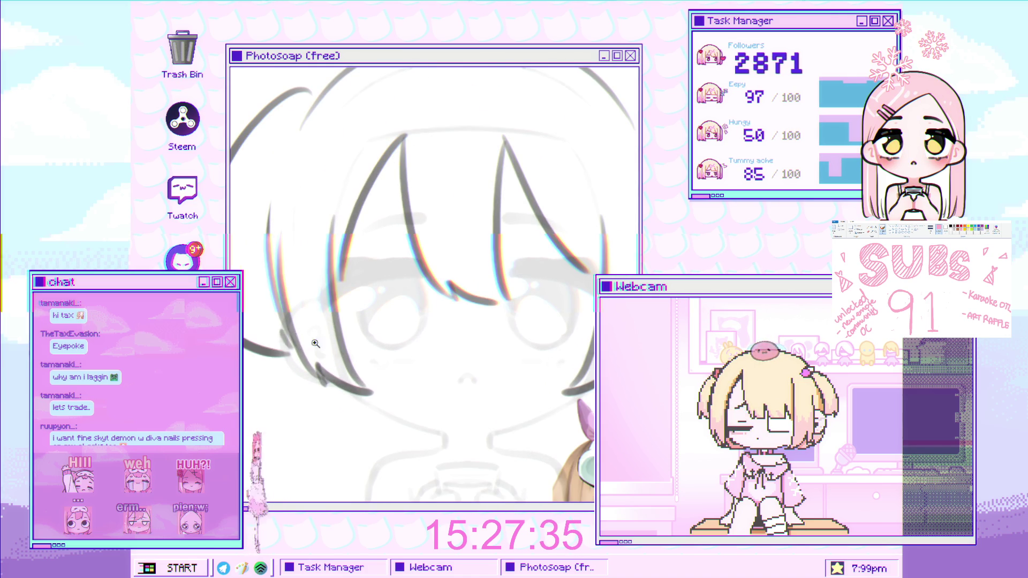
{"action": "scroll", "coordinate": [331, 328], "scroll_direction": "down", "scroll_amount": 3}
{"action": "scroll", "coordinate": [275, 258], "scroll_direction": "up", "scroll_amount": 3}
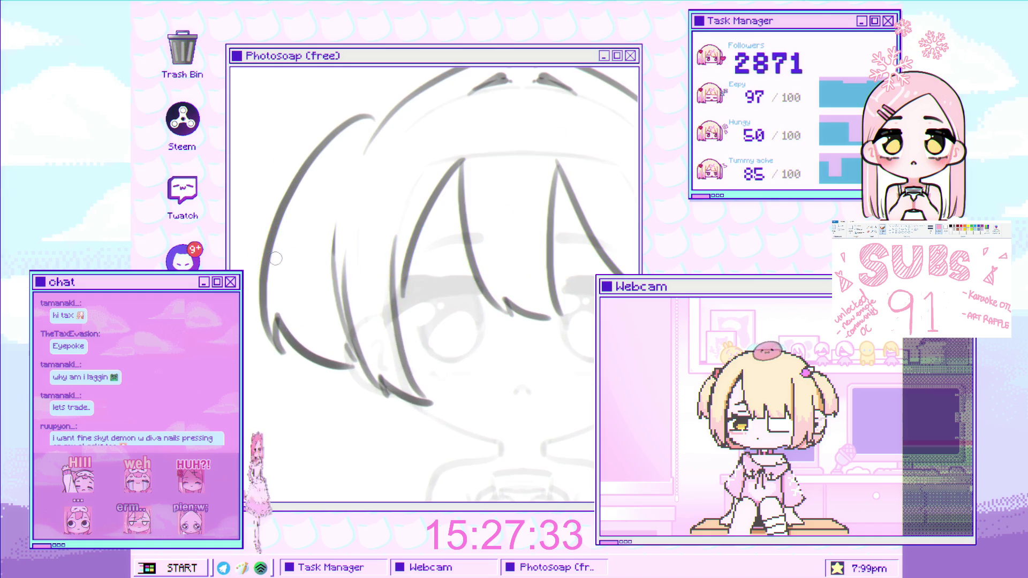
{"action": "left_click_drag", "start_coordinate": [275, 230], "coordinate": [248, 277]}
{"action": "scroll", "coordinate": [286, 293], "scroll_direction": "down", "scroll_amount": 3}
{"action": "scroll", "coordinate": [317, 269], "scroll_direction": "up", "scroll_amount": 2}
{"action": "scroll", "coordinate": [340, 222], "scroll_direction": "up", "scroll_amount": 3}
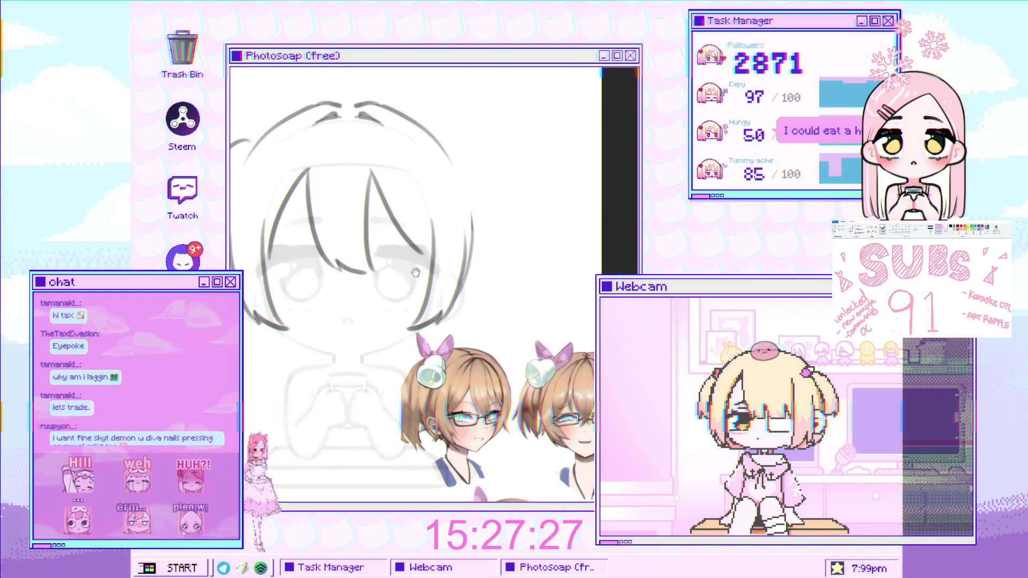
{"action": "scroll", "coordinate": [425, 308], "scroll_direction": "down", "scroll_amount": 2}
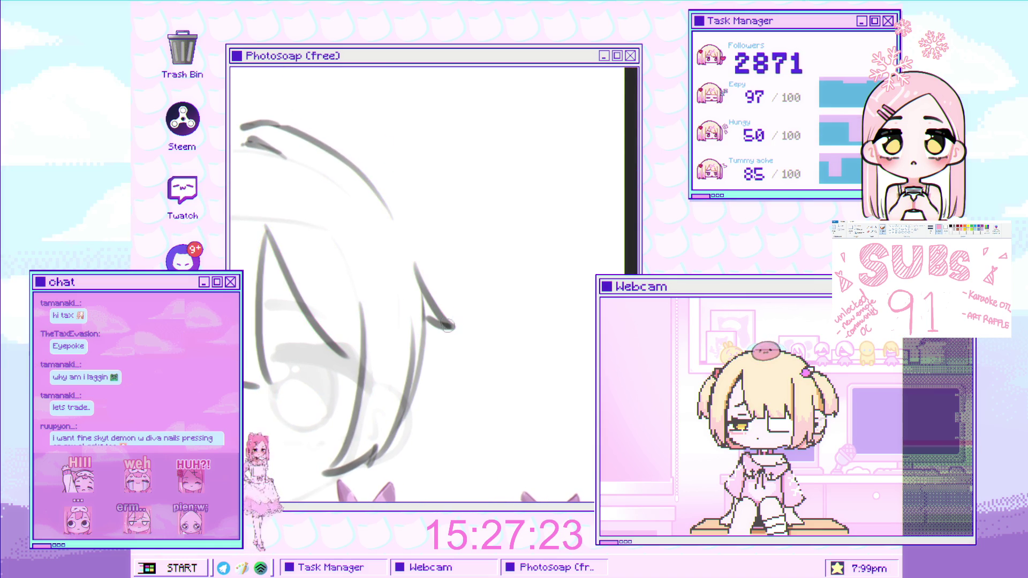
{"action": "scroll", "coordinate": [429, 343], "scroll_direction": "down", "scroll_amount": 2}
{"action": "left_click_drag", "start_coordinate": [429, 345], "coordinate": [445, 320]}
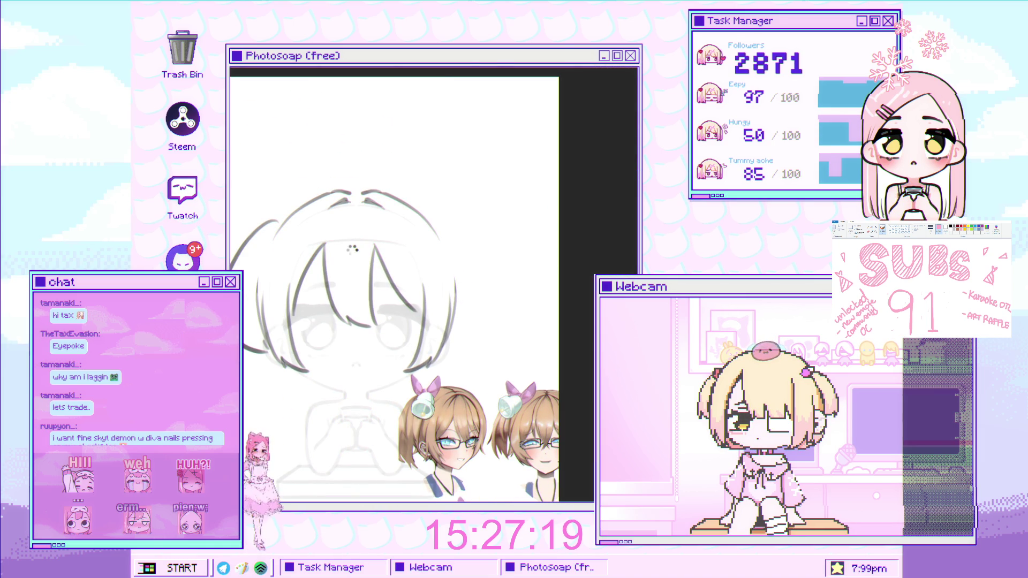
- Erase part of the left hair arc and redraw the left hair line darker
{"action": "key", "text": "ctrl+z"}
{"action": "scroll", "coordinate": [331, 235], "scroll_direction": "up", "scroll_amount": 5}
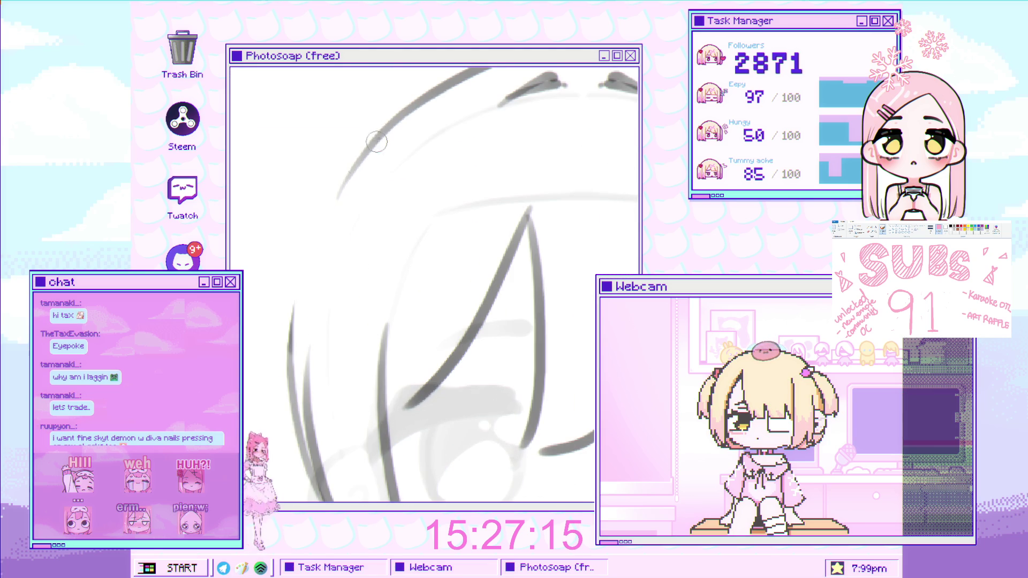
{"action": "left_click_drag", "start_coordinate": [325, 268], "coordinate": [377, 149]}
{"action": "scroll", "coordinate": [315, 292], "scroll_direction": "down", "scroll_amount": 3}
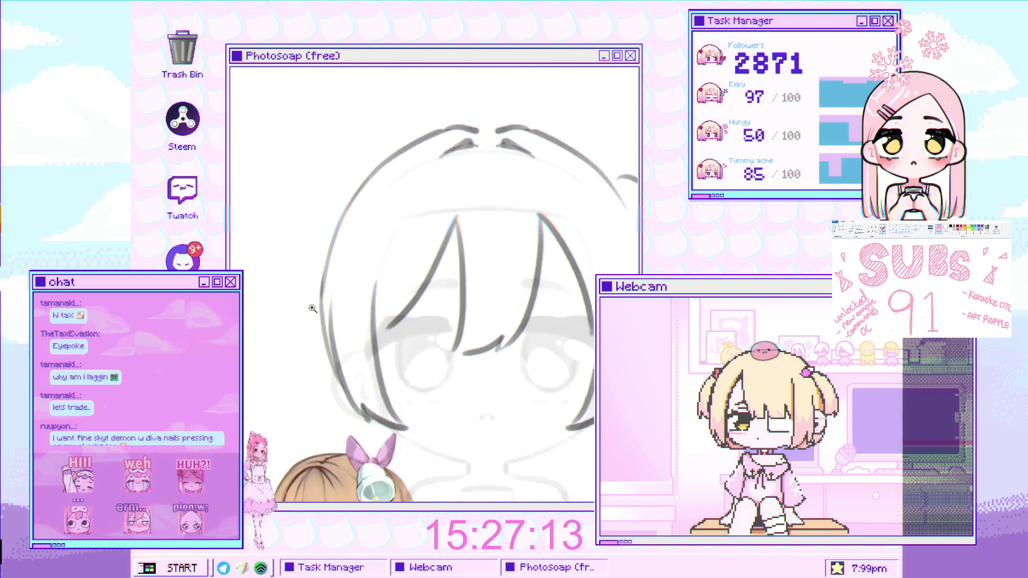
{"action": "scroll", "coordinate": [336, 188], "scroll_direction": "up", "scroll_amount": 3}
{"action": "left_click_drag", "start_coordinate": [327, 209], "coordinate": [296, 293]}
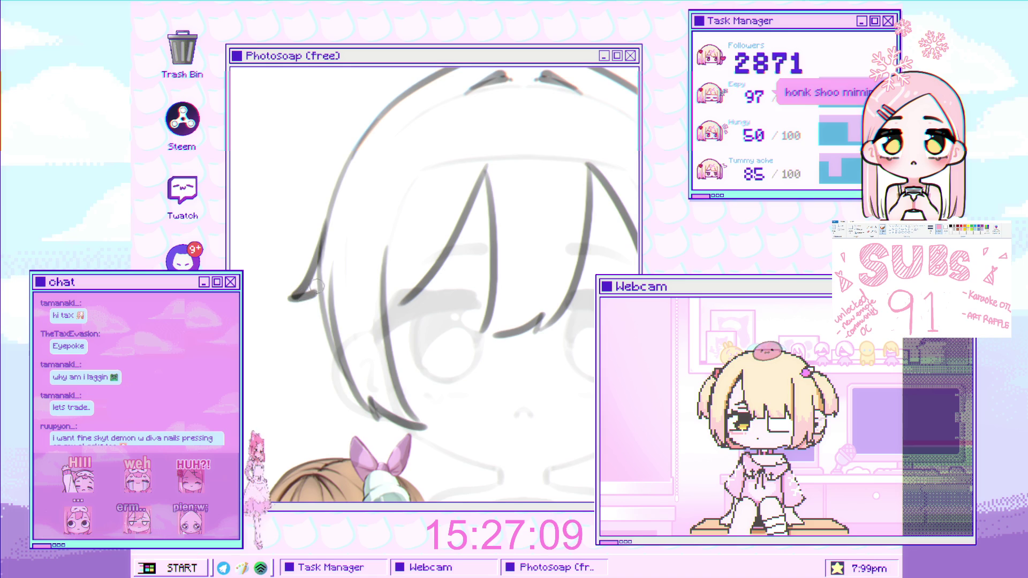
- Ink a small oval hair clip outline on the left side of the bangs
{"action": "scroll", "coordinate": [320, 295], "scroll_direction": "down", "scroll_amount": 3}
{"action": "scroll", "coordinate": [326, 287], "scroll_direction": "up", "scroll_amount": 3}
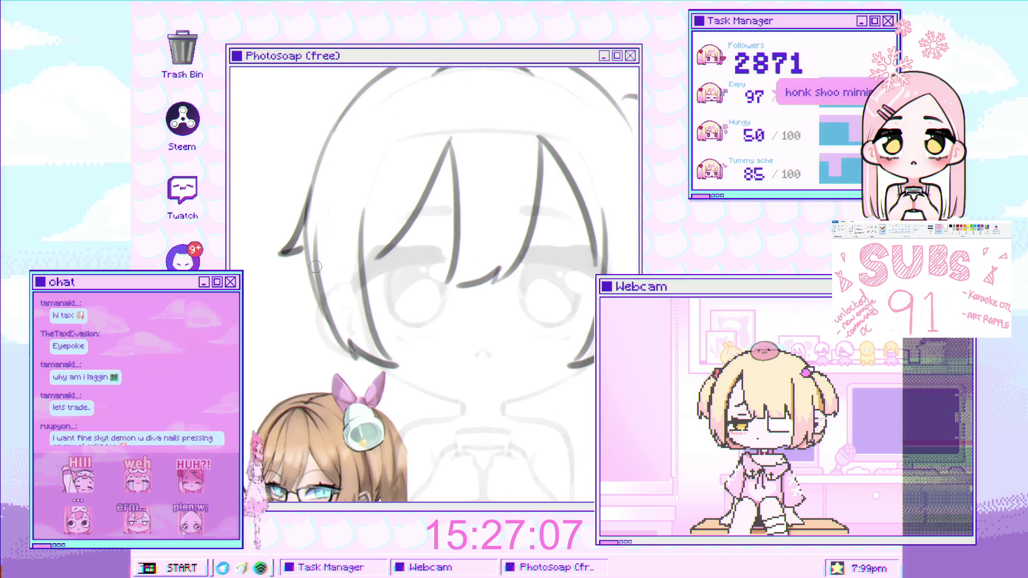
{"action": "scroll", "coordinate": [326, 287], "scroll_direction": "down", "scroll_amount": 2}
{"action": "scroll", "coordinate": [316, 311], "scroll_direction": "up", "scroll_amount": 2}
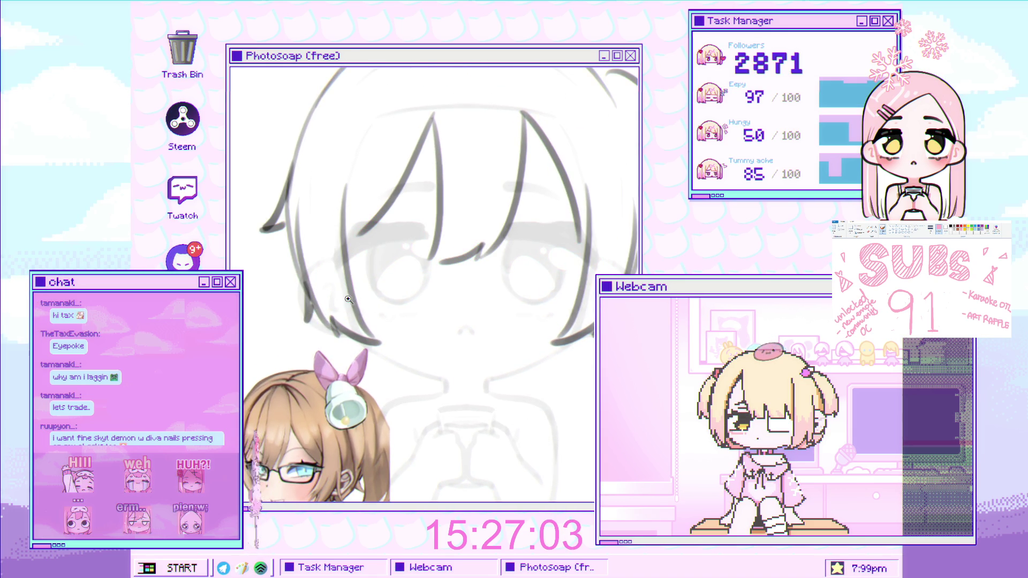
{"action": "scroll", "coordinate": [321, 316], "scroll_direction": "down", "scroll_amount": 2}
{"action": "scroll", "coordinate": [328, 319], "scroll_direction": "down", "scroll_amount": 2}
{"action": "scroll", "coordinate": [375, 295], "scroll_direction": "up", "scroll_amount": 3}
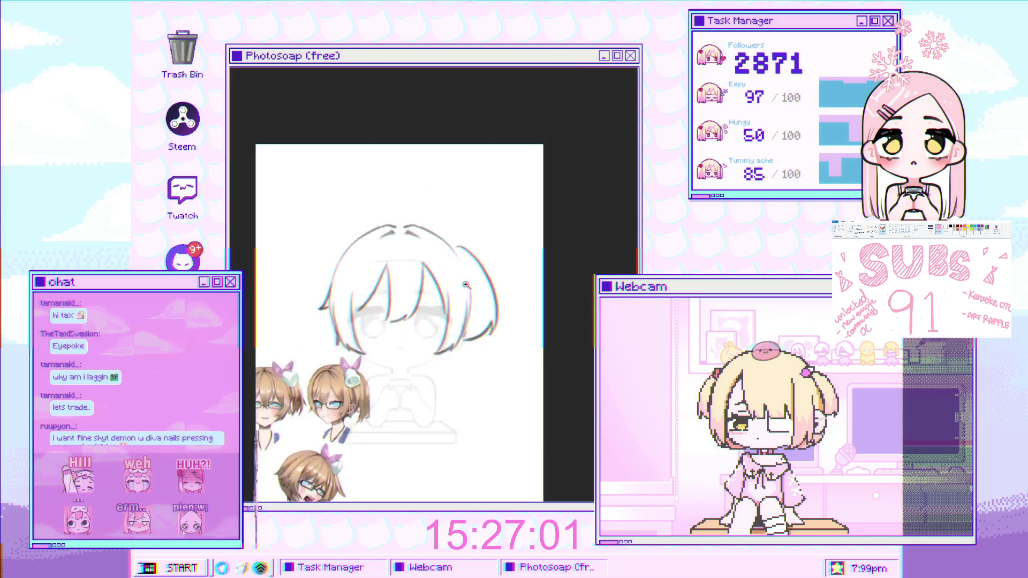
{"action": "scroll", "coordinate": [463, 270], "scroll_direction": "up", "scroll_amount": 2}
{"action": "scroll", "coordinate": [469, 279], "scroll_direction": "down", "scroll_amount": 3}
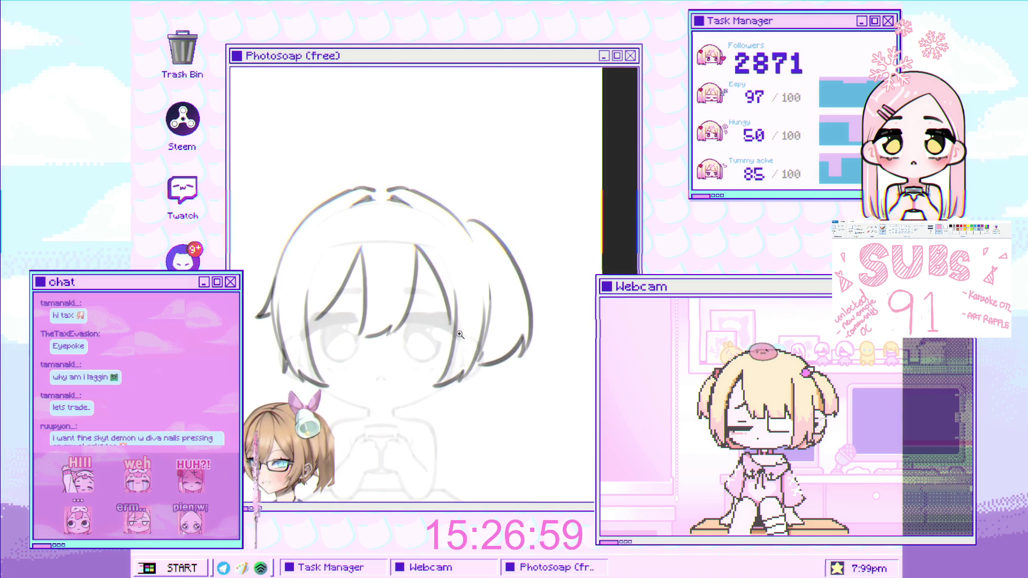
{"action": "scroll", "coordinate": [475, 290], "scroll_direction": "up", "scroll_amount": 2}
{"action": "scroll", "coordinate": [485, 267], "scroll_direction": "up", "scroll_amount": 1}
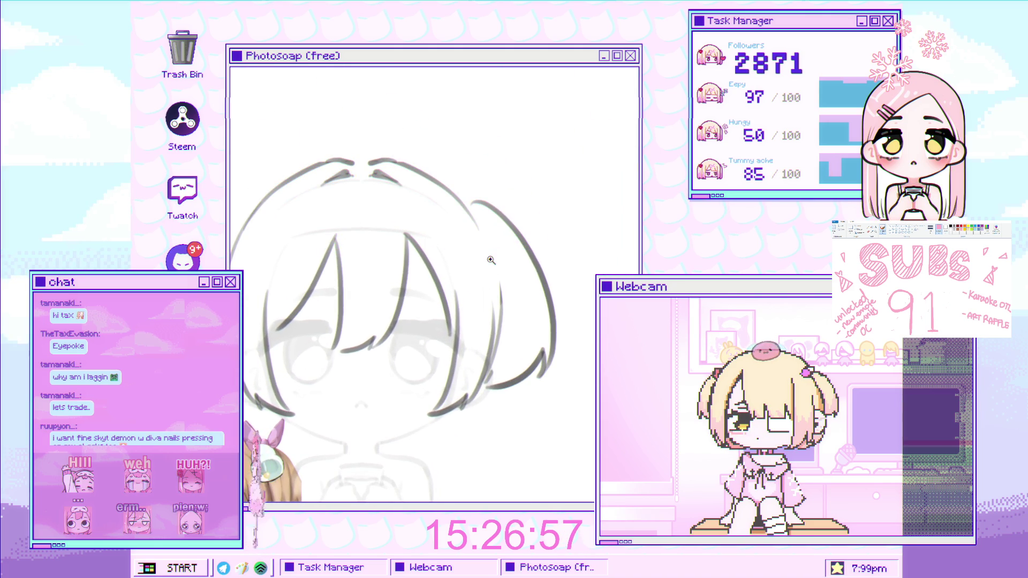
{"action": "scroll", "coordinate": [493, 253], "scroll_direction": "down", "scroll_amount": 2}
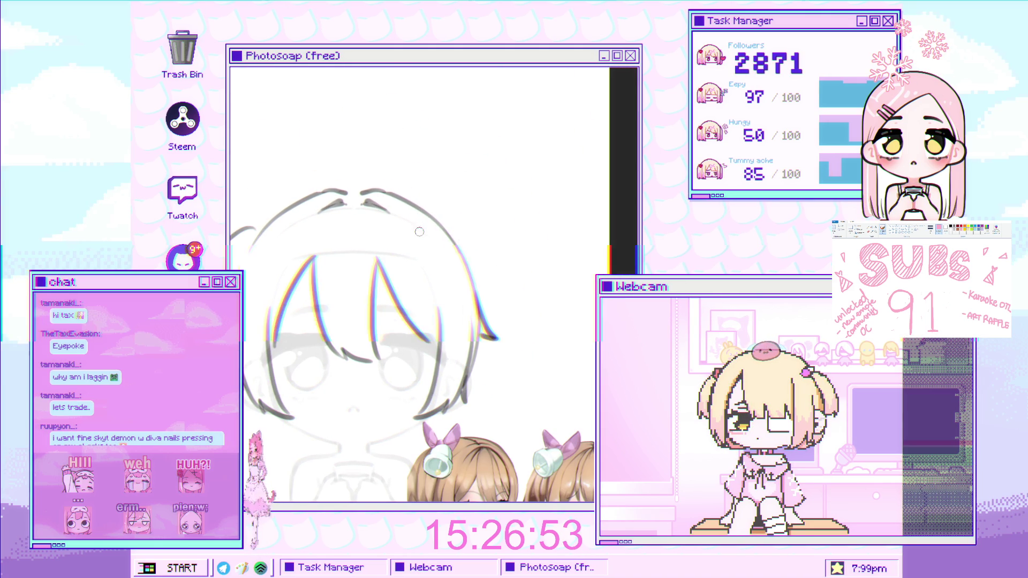
{"action": "scroll", "coordinate": [369, 222], "scroll_direction": "up", "scroll_amount": 1}
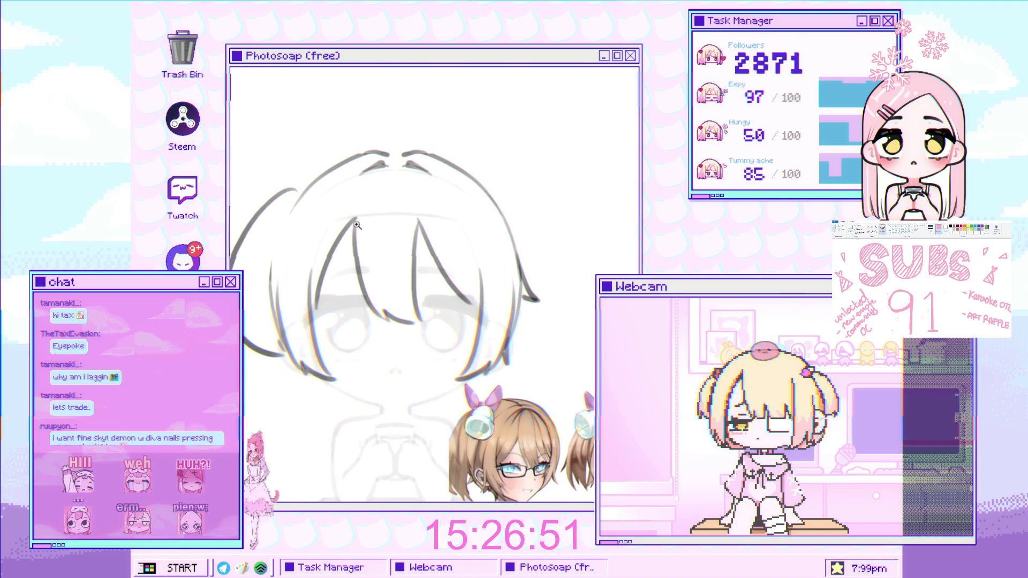
{"action": "scroll", "coordinate": [369, 223], "scroll_direction": "up", "scroll_amount": 1}
{"action": "left_click_drag", "start_coordinate": [295, 241], "coordinate": [302, 222]}
{"action": "scroll", "coordinate": [288, 220], "scroll_direction": "up", "scroll_amount": 1}
{"action": "scroll", "coordinate": [274, 239], "scroll_direction": "down", "scroll_amount": 1}
{"action": "scroll", "coordinate": [276, 228], "scroll_direction": "up", "scroll_amount": 2}
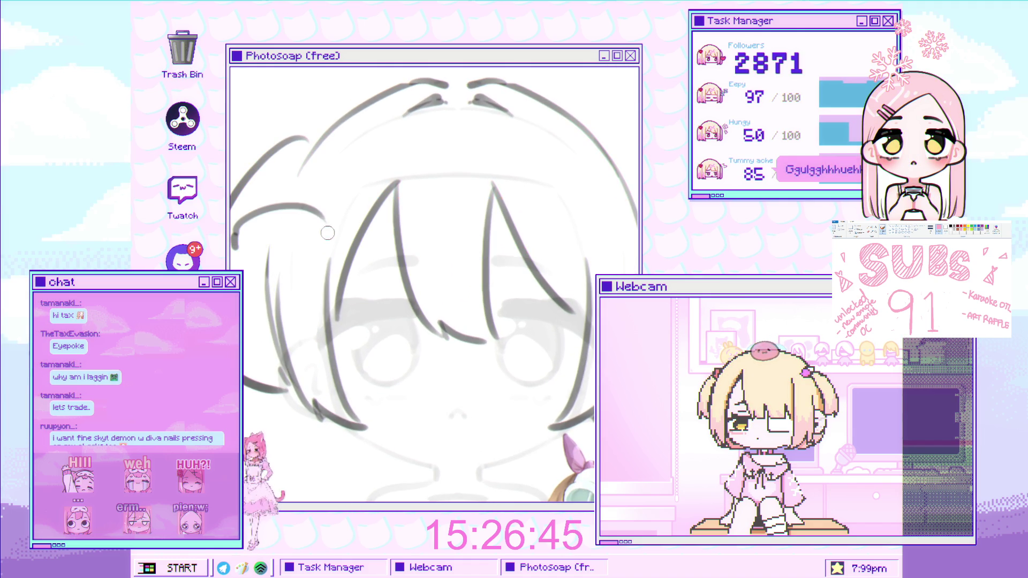
{"action": "scroll", "coordinate": [299, 221], "scroll_direction": "up", "scroll_amount": 2}
{"action": "mouse_move", "coordinate": [232, 236]}
{"action": "left_mouse_down"}
{"action": "mouse_move", "coordinate": [278, 196]}
{"action": "mouse_move", "coordinate": [365, 234]}
{"action": "mouse_move", "coordinate": [349, 270]}
{"action": "left_mouse_up"}
{"action": "left_click_drag", "start_coordinate": [235, 263], "coordinate": [348, 268]}
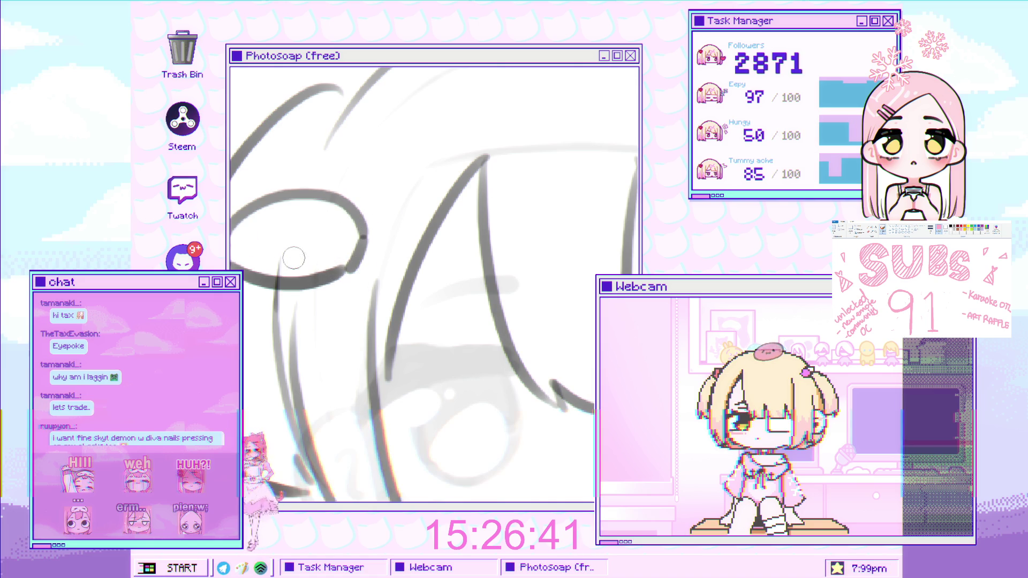
{"action": "scroll", "coordinate": [305, 244], "scroll_direction": "down", "scroll_amount": 3}
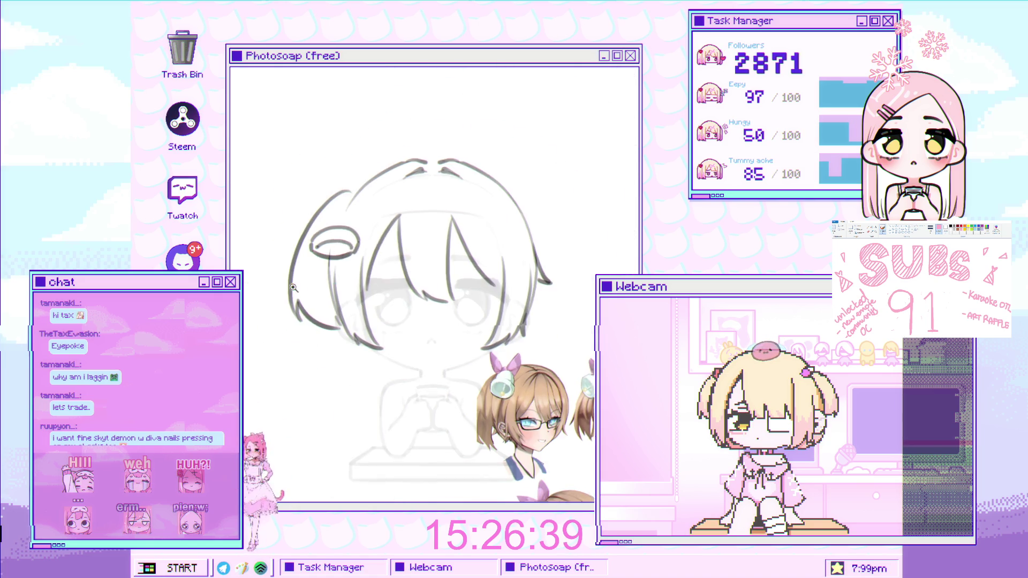
{"action": "scroll", "coordinate": [324, 234], "scroll_direction": "up", "scroll_amount": 3}
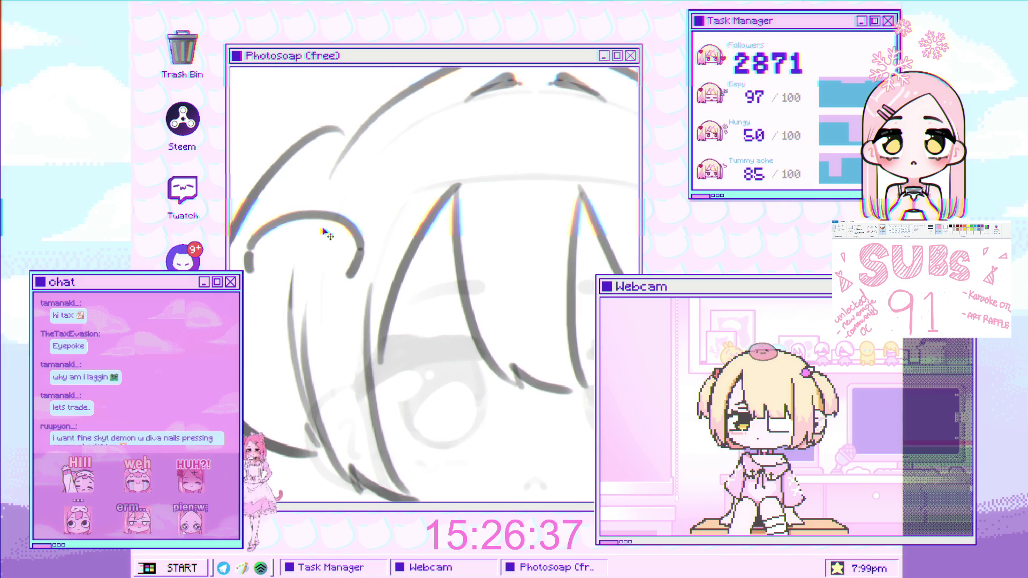
- Ink the clip's bold lower curve and upper arc, undoing faint stray strokes
{"action": "key", "text": "ctrl+z"}
{"action": "mouse_move", "coordinate": [254, 254]}
{"action": "left_mouse_down"}
{"action": "mouse_move", "coordinate": [362, 239]}
{"action": "mouse_move", "coordinate": [356, 276]}
{"action": "left_mouse_up"}
{"action": "left_click_drag", "start_coordinate": [273, 265], "coordinate": [336, 259]}
{"action": "key", "text": "ctrl+z"}
{"action": "left_click_drag", "start_coordinate": [254, 264], "coordinate": [343, 253]}
{"action": "left_click_drag", "start_coordinate": [265, 265], "coordinate": [345, 252]}
{"action": "key", "text": "ctrl+z"}
{"action": "left_click_drag", "start_coordinate": [247, 251], "coordinate": [353, 277]}
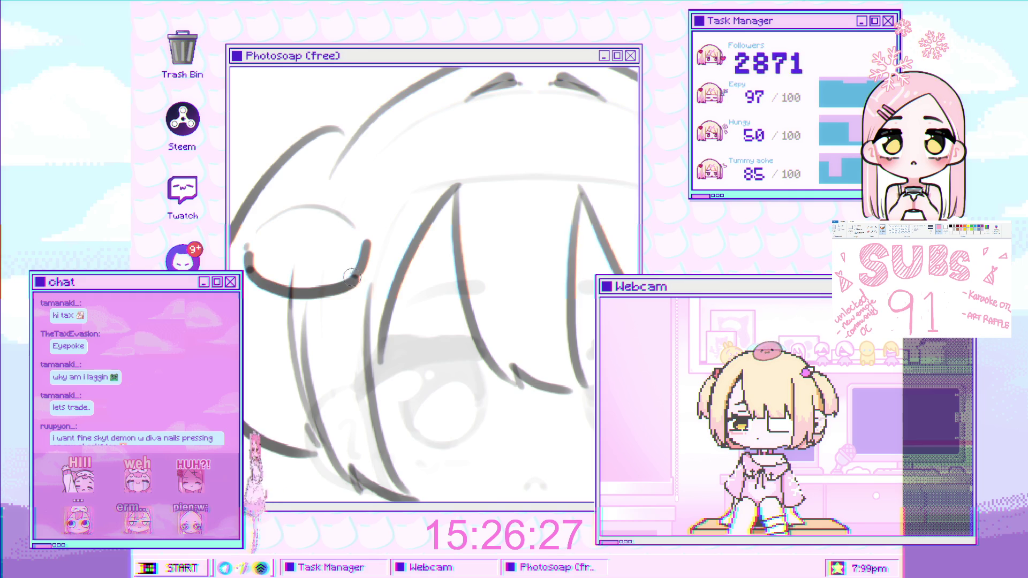
{"action": "left_click_drag", "start_coordinate": [260, 259], "coordinate": [263, 267]}
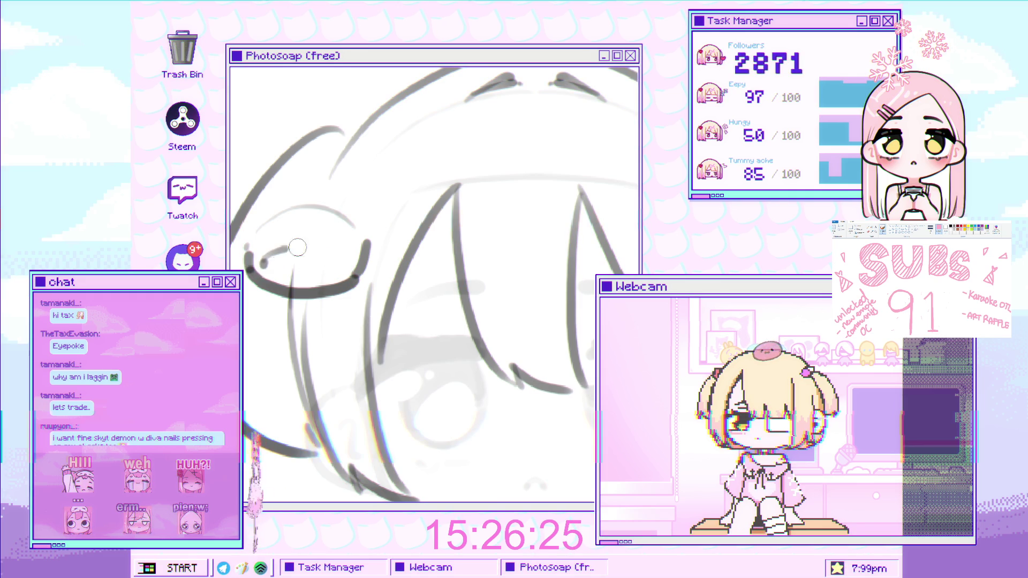
{"action": "scroll", "coordinate": [327, 104], "scroll_direction": "down", "scroll_amount": 3}
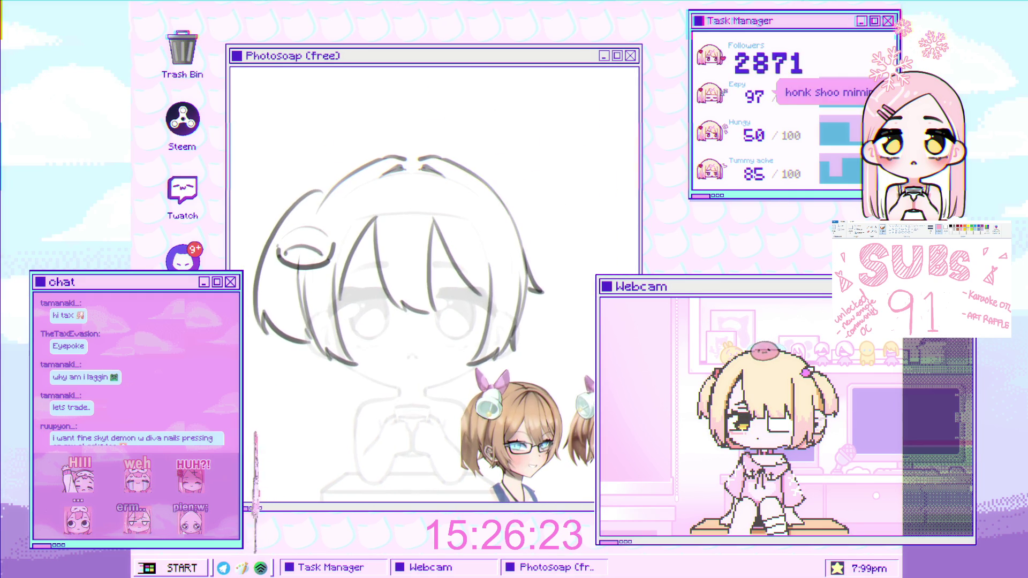
{"action": "scroll", "coordinate": [299, 196], "scroll_direction": "up", "scroll_amount": 3}
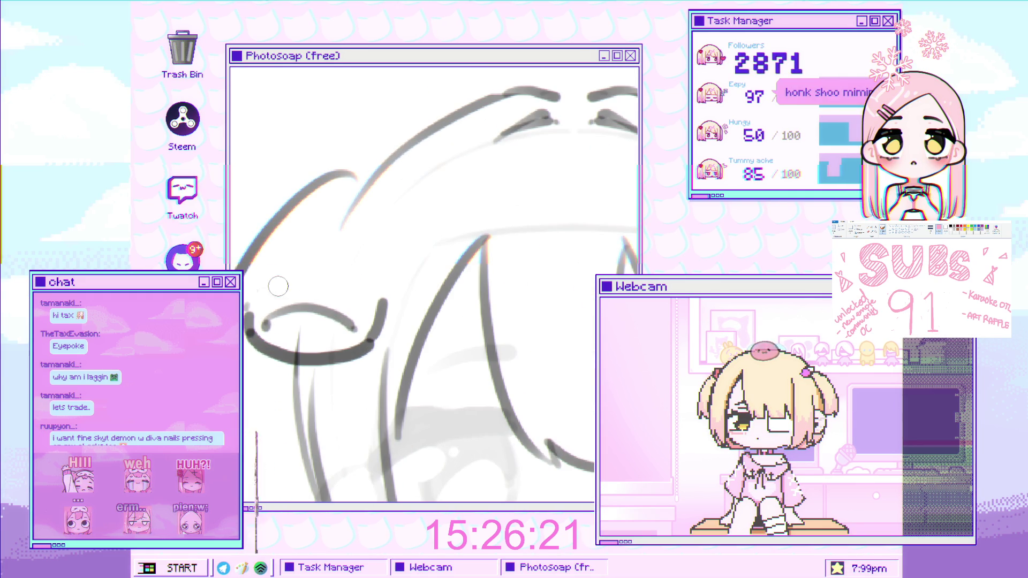
{"action": "mouse_move", "coordinate": [249, 324]}
{"action": "left_mouse_down"}
{"action": "mouse_move", "coordinate": [257, 303]}
{"action": "mouse_move", "coordinate": [381, 295]}
{"action": "left_mouse_up"}
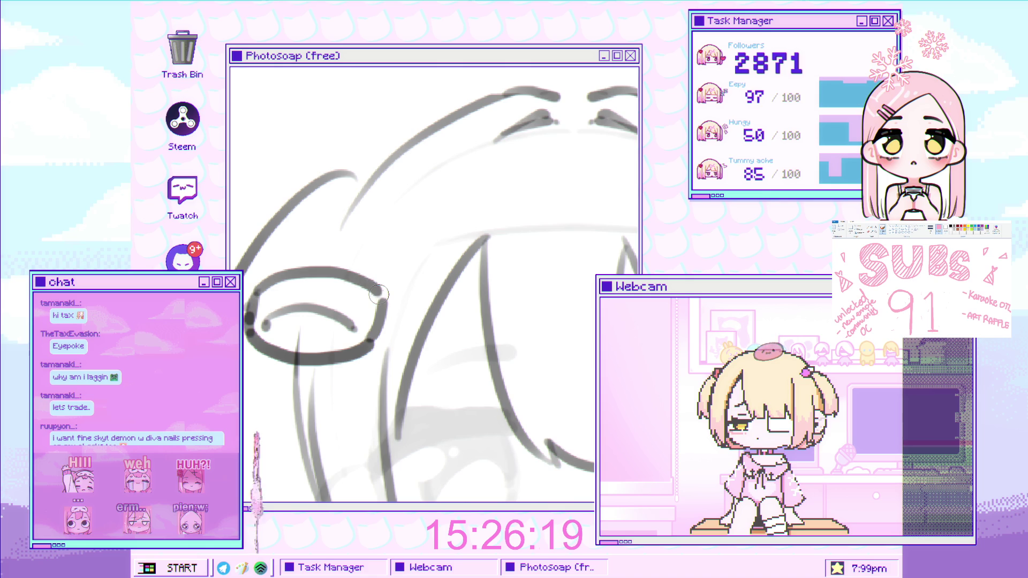
{"action": "key", "text": "ctrl+z"}
{"action": "left_click_drag", "start_coordinate": [251, 306], "coordinate": [379, 290]}
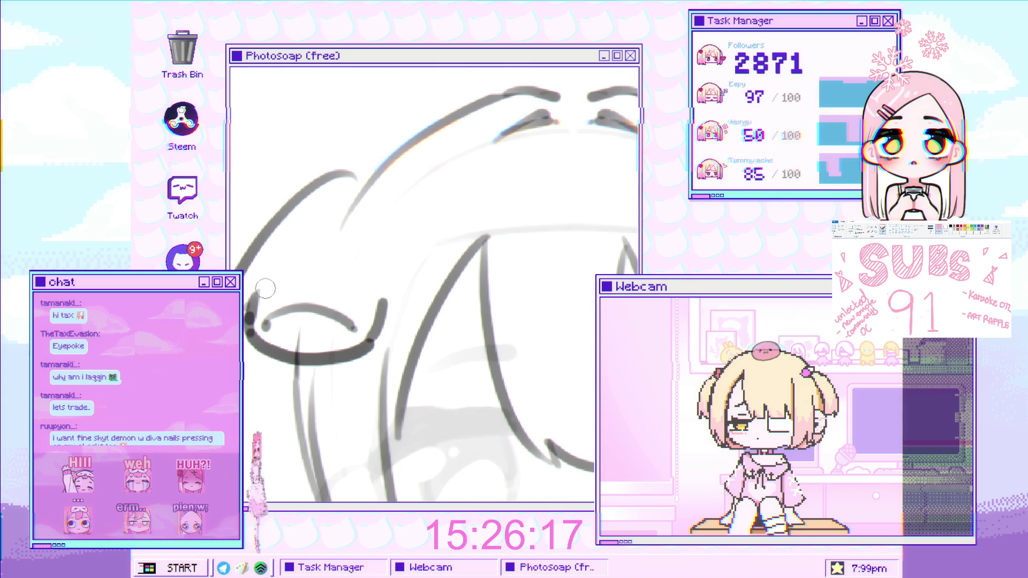
{"action": "scroll", "coordinate": [314, 300], "scroll_direction": "down", "scroll_amount": 5}
{"action": "scroll", "coordinate": [314, 300], "scroll_direction": "up", "scroll_amount": 4}
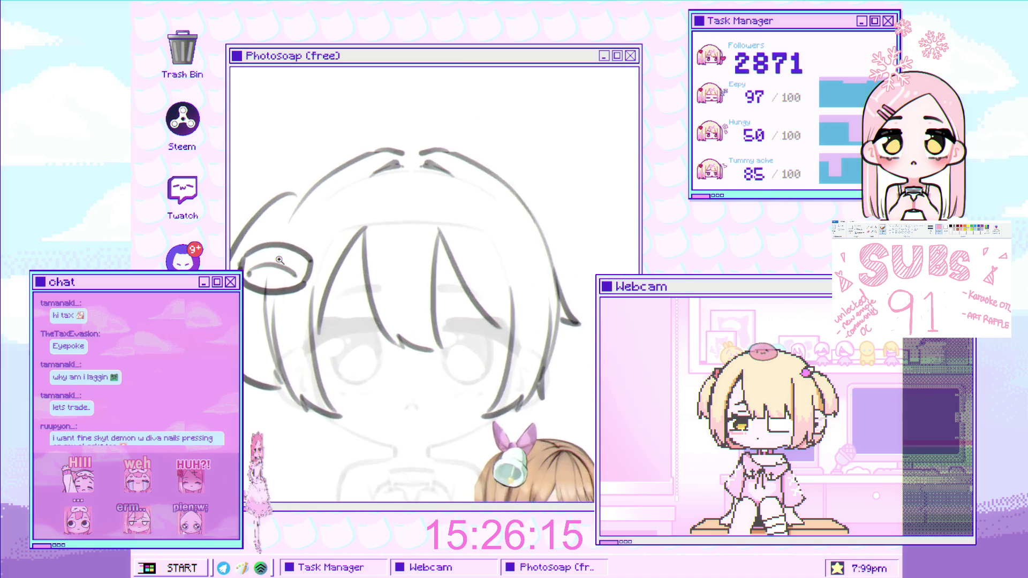
{"action": "scroll", "coordinate": [321, 268], "scroll_direction": "down", "scroll_amount": 2}
{"action": "scroll", "coordinate": [328, 238], "scroll_direction": "up", "scroll_amount": 4}
- Erase the grey inner stroke and ink the second ring band across the clip
{"action": "left_click_drag", "start_coordinate": [328, 238], "coordinate": [249, 239]}
{"action": "scroll", "coordinate": [344, 239], "scroll_direction": "down", "scroll_amount": 4}
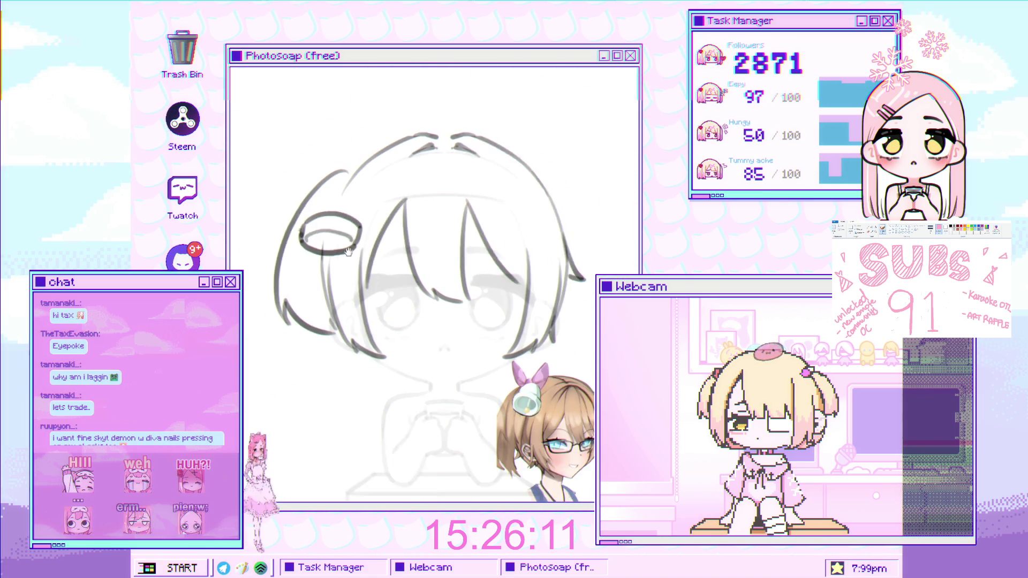
{"action": "scroll", "coordinate": [286, 284], "scroll_direction": "up", "scroll_amount": 5}
{"action": "left_click_drag", "start_coordinate": [286, 284], "coordinate": [390, 278]}
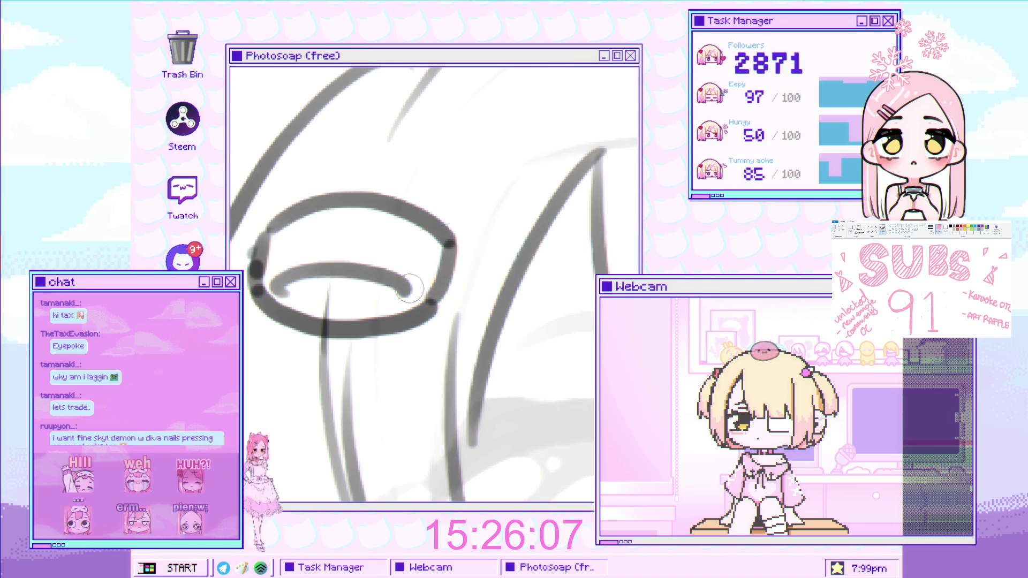
{"action": "scroll", "coordinate": [380, 271], "scroll_direction": "down", "scroll_amount": 5}
{"action": "scroll", "coordinate": [365, 261], "scroll_direction": "up", "scroll_amount": 4}
{"action": "key", "text": "ctrl+z"}
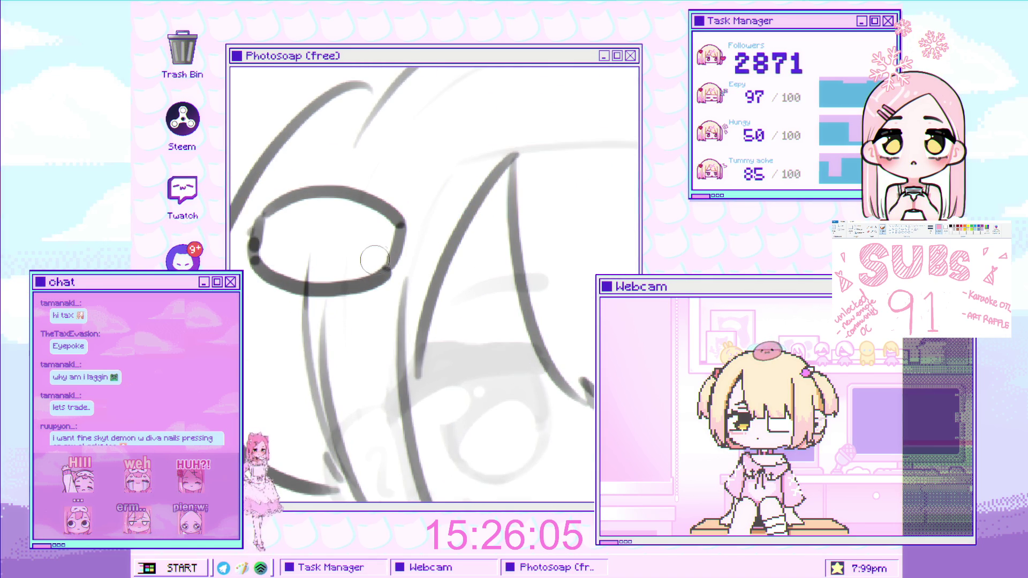
{"action": "key", "text": "ctrl+z"}
{"action": "left_click_drag", "start_coordinate": [278, 278], "coordinate": [398, 273]}
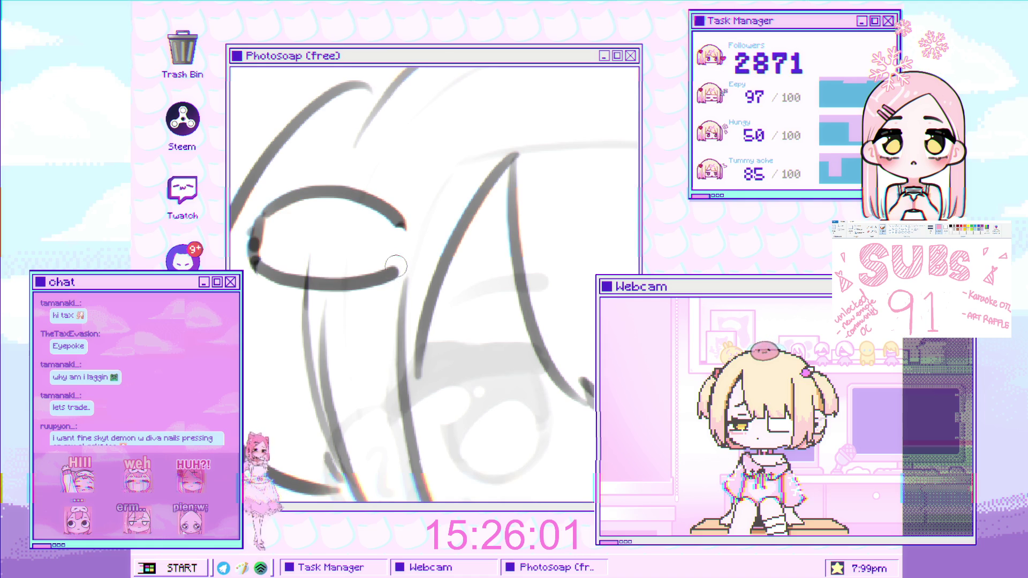
{"action": "left_click_drag", "start_coordinate": [259, 257], "coordinate": [399, 246]}
{"action": "key", "text": "ctrl+z"}
{"action": "left_click_drag", "start_coordinate": [269, 257], "coordinate": [398, 245]}
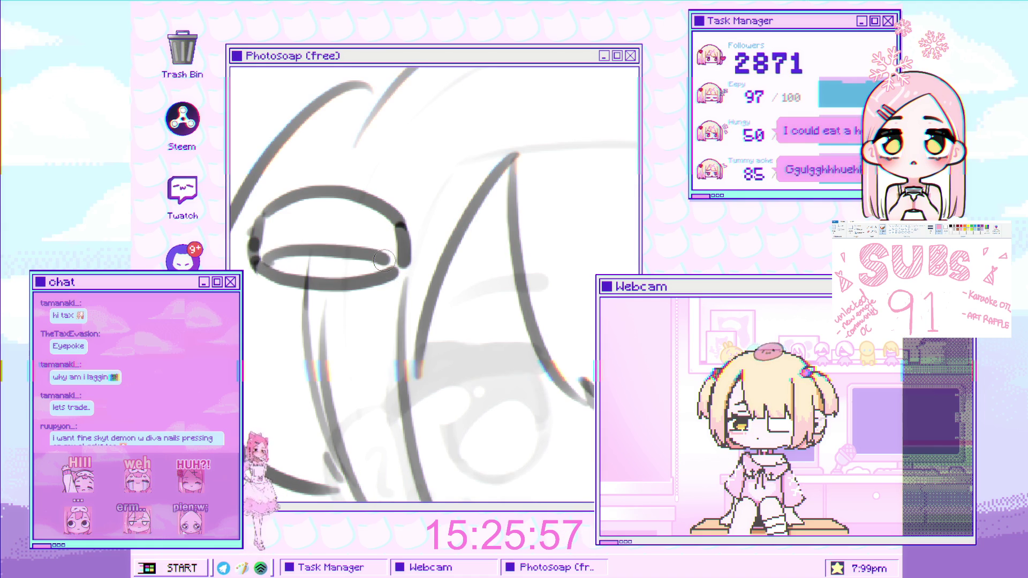
{"action": "scroll", "coordinate": [346, 210], "scroll_direction": "down", "scroll_amount": 3}
{"action": "scroll", "coordinate": [345, 210], "scroll_direction": "up", "scroll_amount": 5}
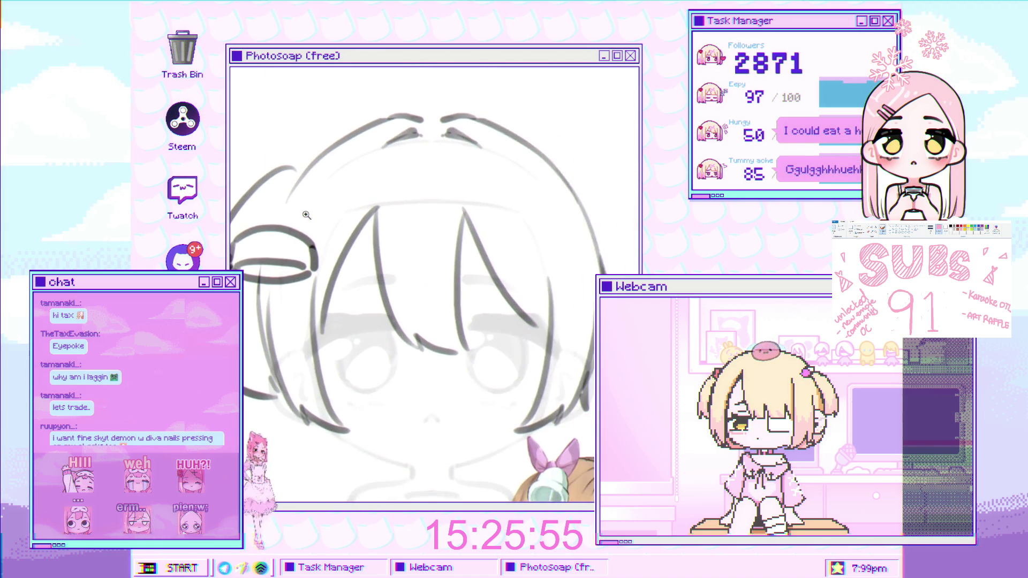
{"action": "key", "text": "ctrl+z"}
{"action": "left_click_drag", "start_coordinate": [249, 295], "coordinate": [413, 291]}
{"action": "key", "text": "ctrl+z"}
{"action": "left_click_drag", "start_coordinate": [257, 298], "coordinate": [402, 297]}
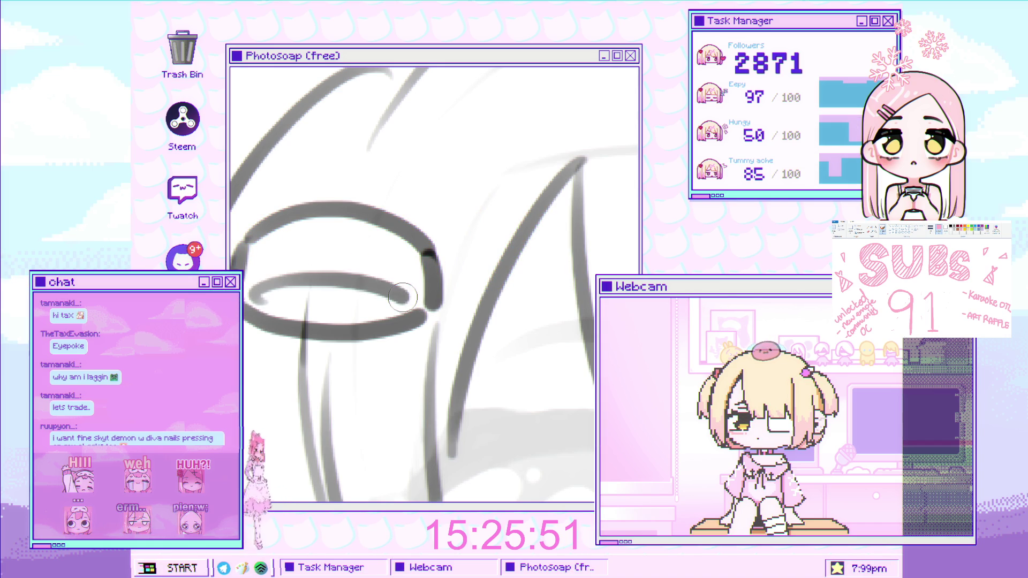
{"action": "scroll", "coordinate": [426, 287], "scroll_direction": "down", "scroll_amount": 5}
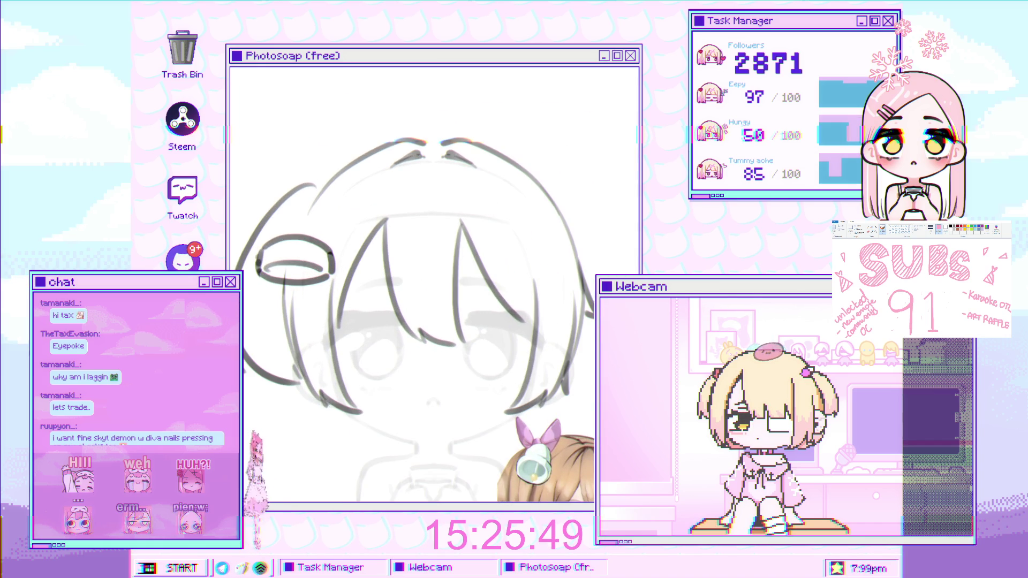
{"action": "scroll", "coordinate": [284, 289], "scroll_direction": "up", "scroll_amount": 3}
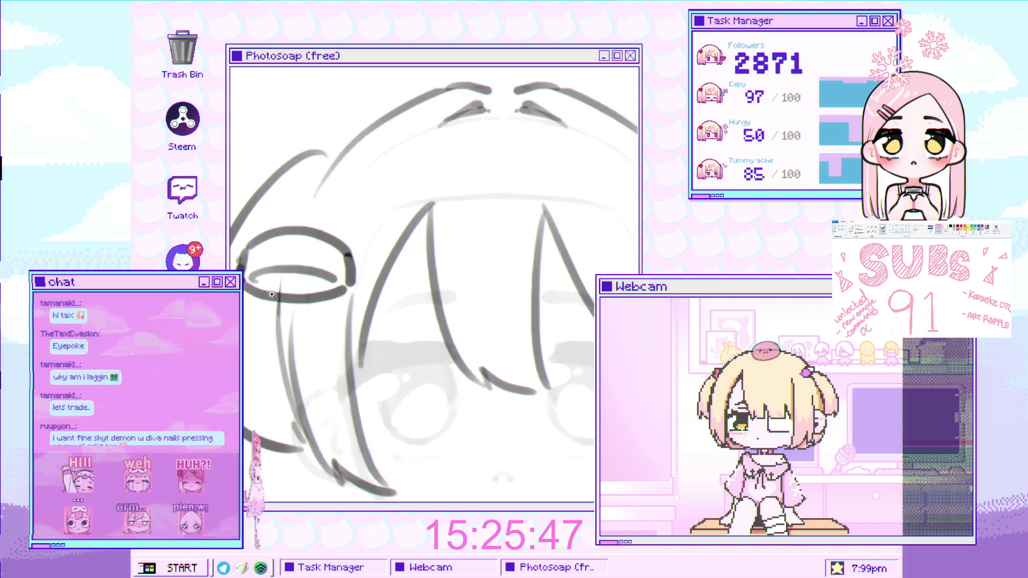
{"action": "scroll", "coordinate": [284, 289], "scroll_direction": "down", "scroll_amount": 3}
{"action": "scroll", "coordinate": [313, 212], "scroll_direction": "up", "scroll_amount": 4}
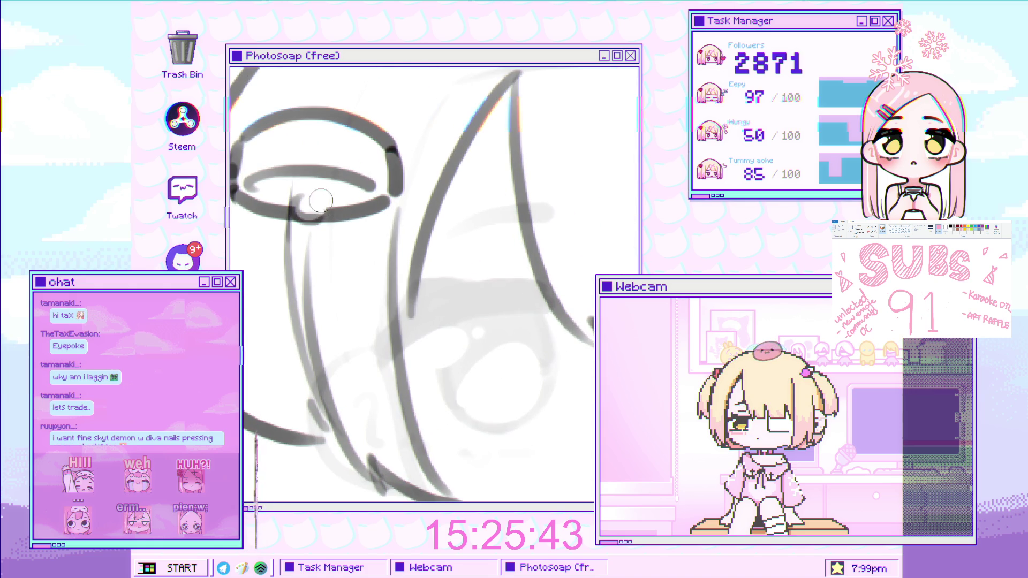
- Ink the bell's left and right sides and the arc over its domed top
{"action": "scroll", "coordinate": [257, 180], "scroll_direction": "down", "scroll_amount": 3}
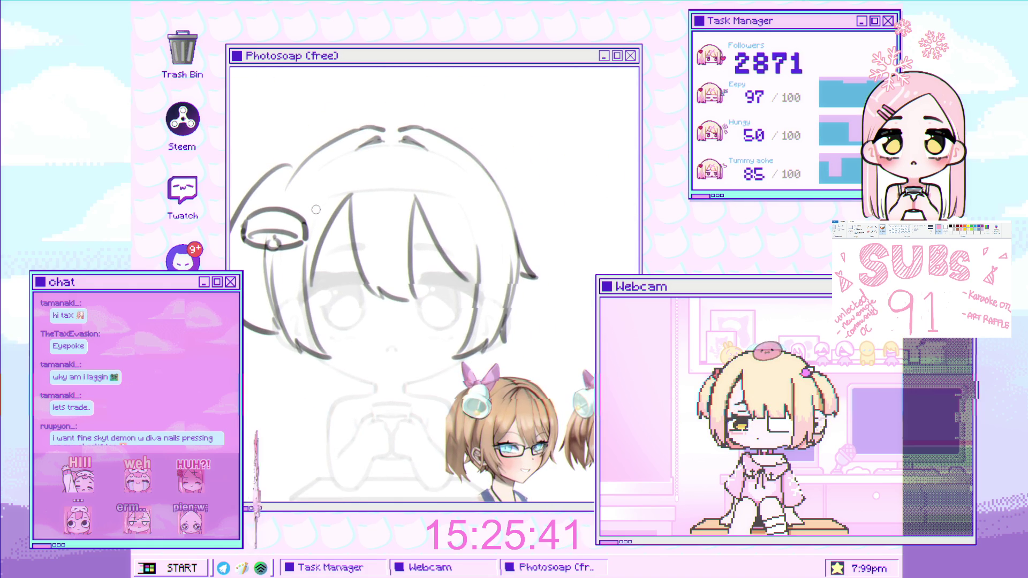
{"action": "scroll", "coordinate": [257, 180], "scroll_direction": "up", "scroll_amount": 4}
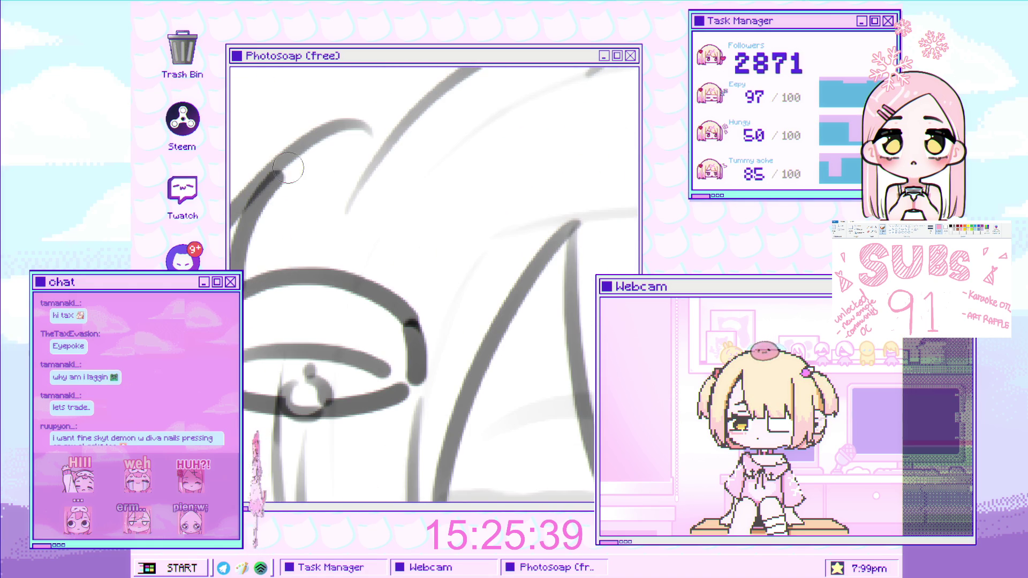
{"action": "left_click_drag", "start_coordinate": [259, 203], "coordinate": [238, 271]}
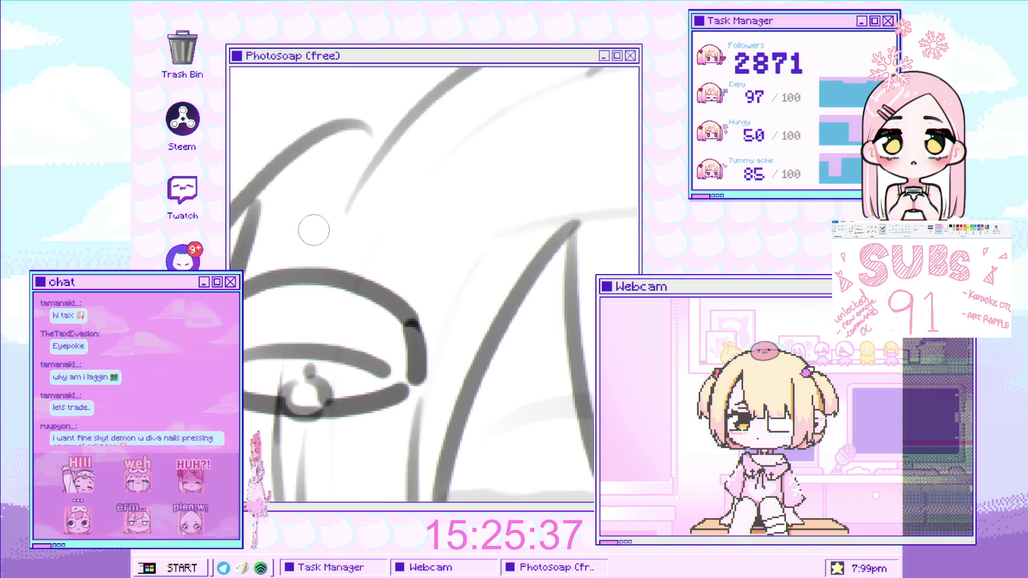
{"action": "left_click_drag", "start_coordinate": [385, 211], "coordinate": [407, 319]}
{"action": "key", "text": "ctrl+z"}
{"action": "left_click_drag", "start_coordinate": [385, 187], "coordinate": [399, 302]}
{"action": "key", "text": "ctrl+z"}
{"action": "left_click_drag", "start_coordinate": [384, 205], "coordinate": [399, 307]}
{"action": "mouse_move", "coordinate": [350, 208]}
{"action": "left_mouse_down"}
{"action": "mouse_move", "coordinate": [372, 242]}
{"action": "mouse_move", "coordinate": [328, 222]}
{"action": "mouse_move", "coordinate": [266, 251]}
{"action": "mouse_move", "coordinate": [407, 188]}
{"action": "left_mouse_up"}
{"action": "key", "text": "ctrl+z"}
{"action": "mouse_move", "coordinate": [261, 256]}
{"action": "left_mouse_down"}
{"action": "mouse_move", "coordinate": [286, 211]}
{"action": "mouse_move", "coordinate": [374, 220]}
{"action": "mouse_move", "coordinate": [276, 244]}
{"action": "mouse_move", "coordinate": [342, 206]}
{"action": "mouse_move", "coordinate": [407, 240]}
{"action": "left_mouse_up"}
{"action": "key", "text": "ctrl+z"}
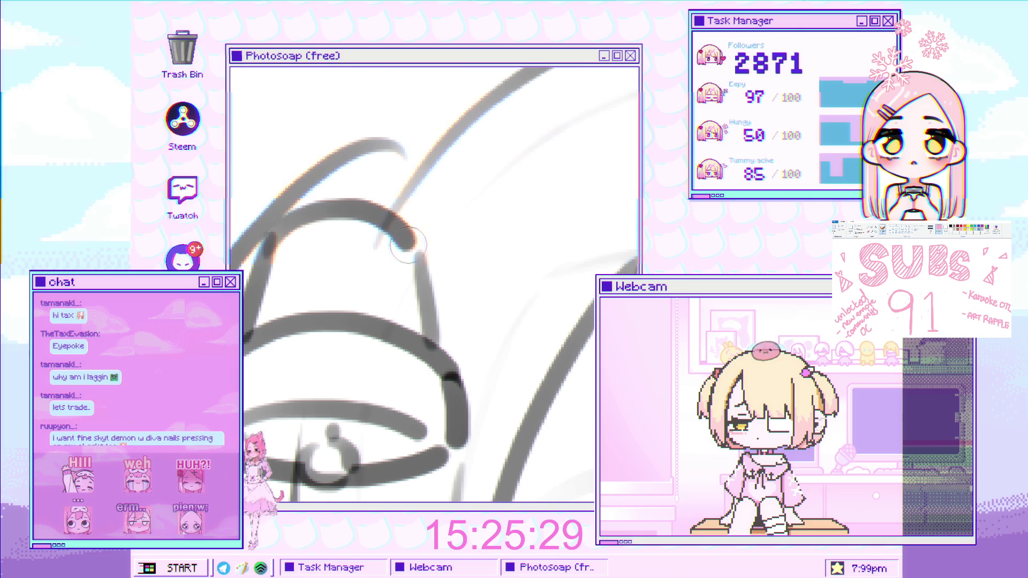
{"action": "left_click_drag", "start_coordinate": [285, 228], "coordinate": [249, 330]}
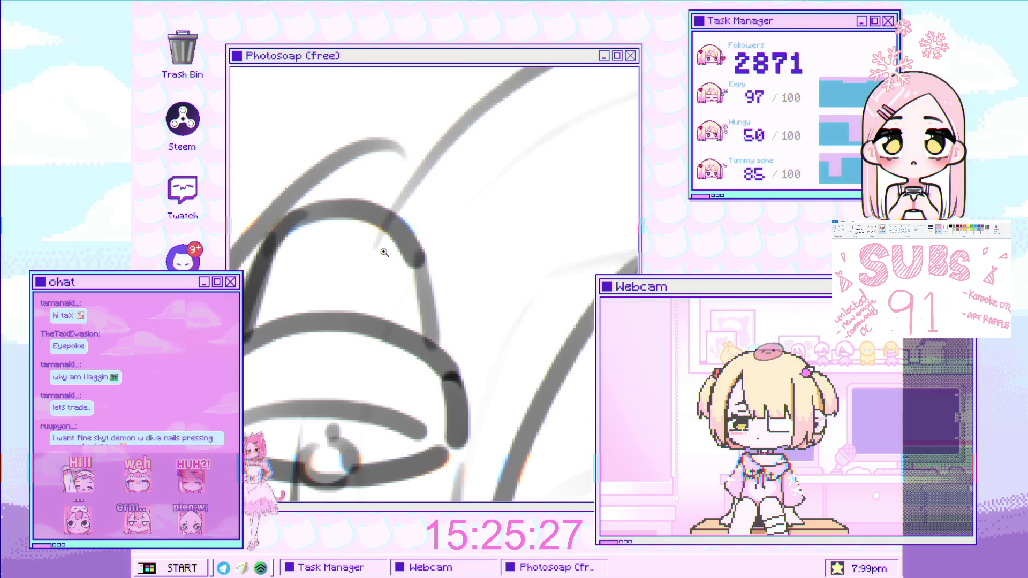
- Rotate the whole bell about 15° clockwise
{"action": "key", "text": "ctrl+0"}
{"action": "scroll", "coordinate": [327, 175], "scroll_direction": "up", "scroll_amount": 2}
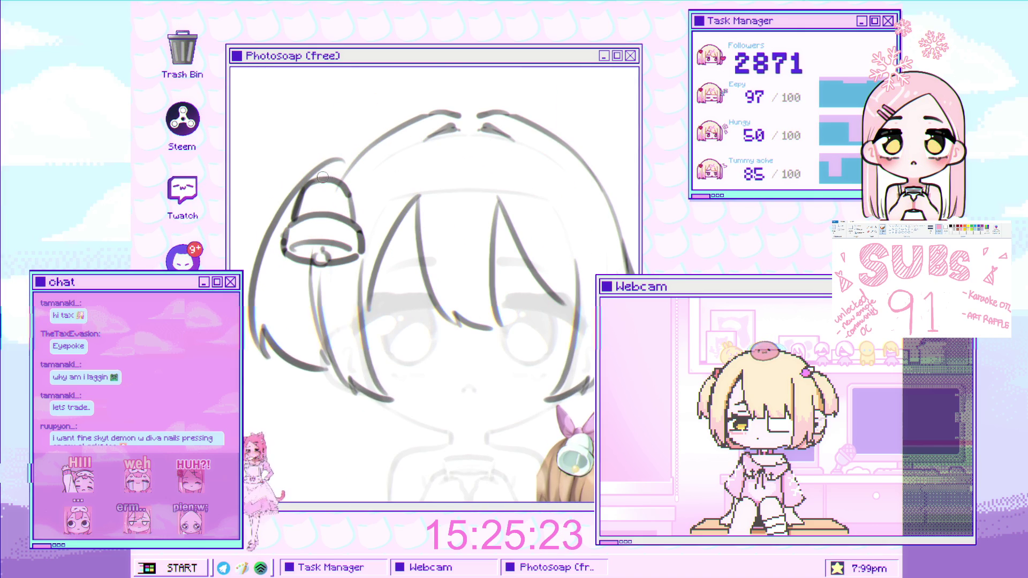
{"action": "left_click_drag", "start_coordinate": [322, 178], "coordinate": [355, 196]}
{"action": "scroll", "coordinate": [409, 212], "scroll_direction": "down", "scroll_amount": 2}
{"action": "mouse_move", "coordinate": [412, 231]}
{"action": "left_mouse_down"}
{"action": "mouse_move", "coordinate": [412, 250]}
{"action": "mouse_move", "coordinate": [364, 230]}
{"action": "left_mouse_up"}
- Commit the bell rotation and ink the right ribbon loop rising from the bell top
{"action": "key", "text": "Return"}
{"action": "mouse_move", "coordinate": [360, 192]}
{"action": "left_mouse_down"}
{"action": "mouse_move", "coordinate": [349, 225]}
{"action": "mouse_move", "coordinate": [359, 203]}
{"action": "mouse_move", "coordinate": [318, 163]}
{"action": "mouse_move", "coordinate": [321, 217]}
{"action": "mouse_move", "coordinate": [409, 184]}
{"action": "left_mouse_up"}
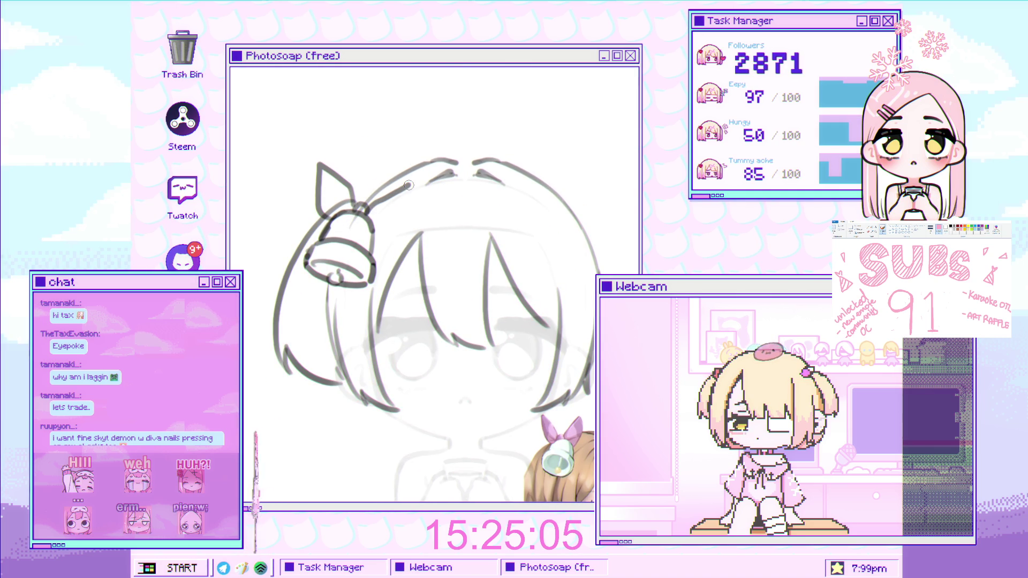
{"action": "left_click", "coordinate": [385, 227]}
{"action": "key", "text": "ctrl+z"}
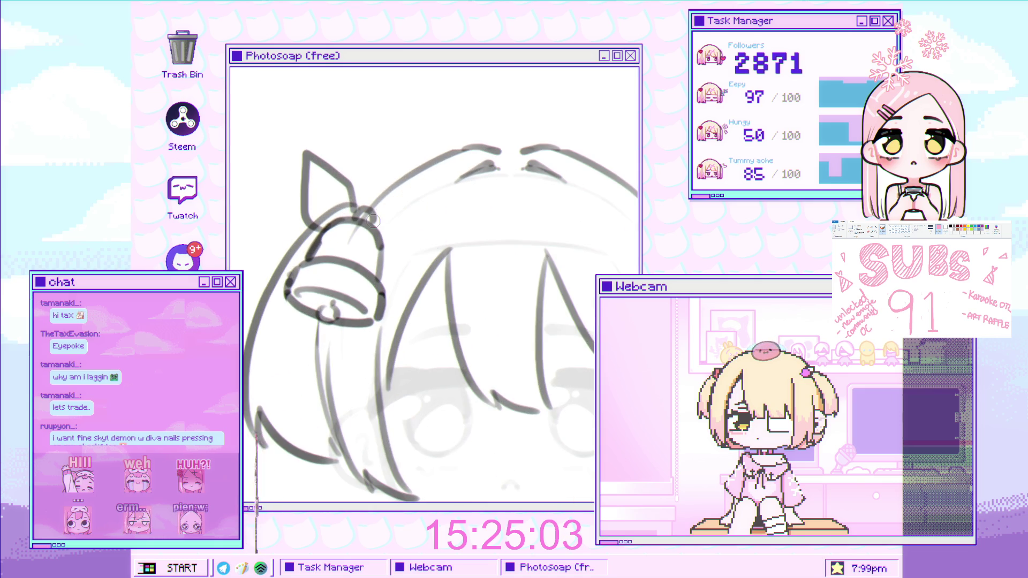
{"action": "key", "text": "ctrl+z"}
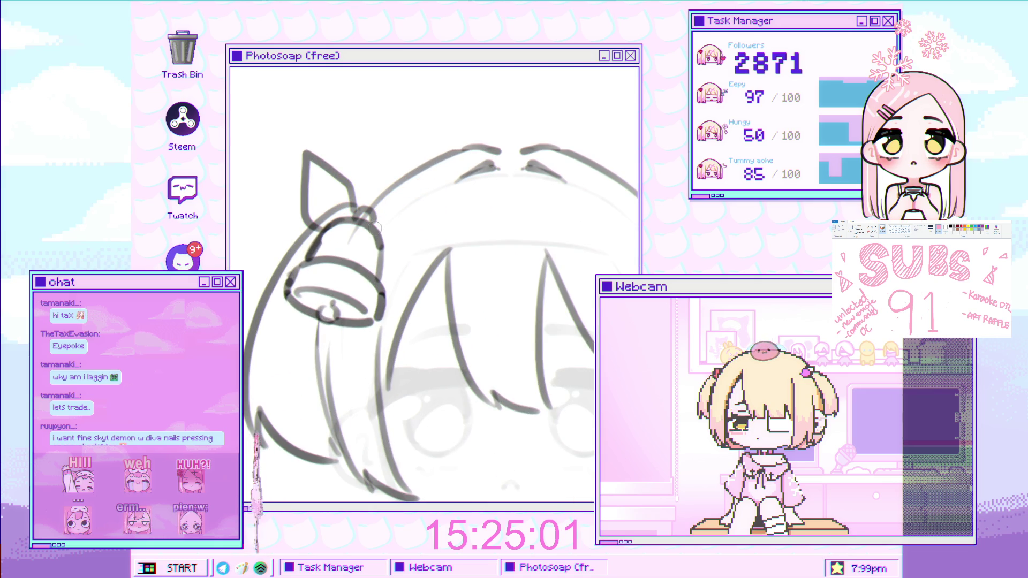
{"action": "mouse_move", "coordinate": [434, 176]}
{"action": "left_mouse_down"}
{"action": "mouse_move", "coordinate": [428, 247]}
{"action": "mouse_move", "coordinate": [375, 244]}
{"action": "left_mouse_up"}
- Nudge the bell and two-loop bow slightly downward
{"action": "scroll", "coordinate": [432, 222], "scroll_direction": "down", "scroll_amount": 3}
{"action": "scroll", "coordinate": [433, 221], "scroll_direction": "up", "scroll_amount": 3}
{"action": "scroll", "coordinate": [432, 221], "scroll_direction": "down", "scroll_amount": 5}
{"action": "scroll", "coordinate": [393, 265], "scroll_direction": "up", "scroll_amount": 5}
{"action": "scroll", "coordinate": [392, 264], "scroll_direction": "down", "scroll_amount": 1}
{"action": "scroll", "coordinate": [392, 265], "scroll_direction": "up", "scroll_amount": 3}
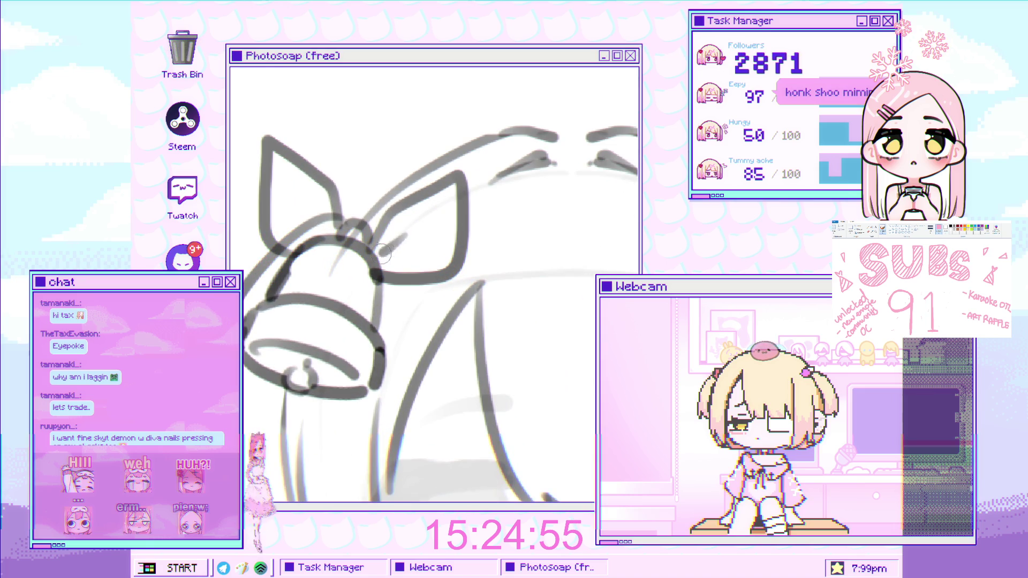
{"action": "scroll", "coordinate": [301, 231], "scroll_direction": "down", "scroll_amount": 3}
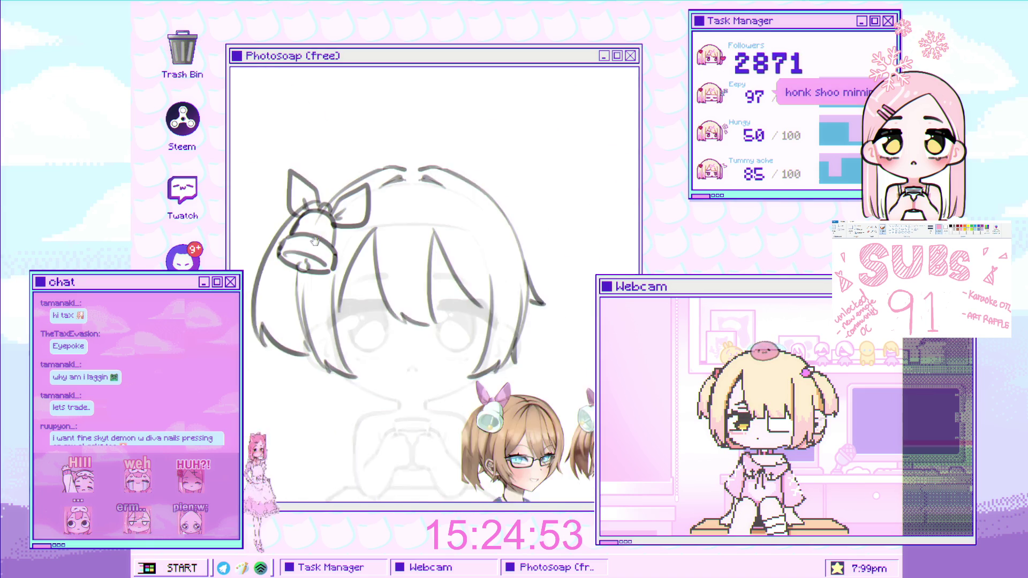
{"action": "scroll", "coordinate": [262, 160], "scroll_direction": "up", "scroll_amount": 3}
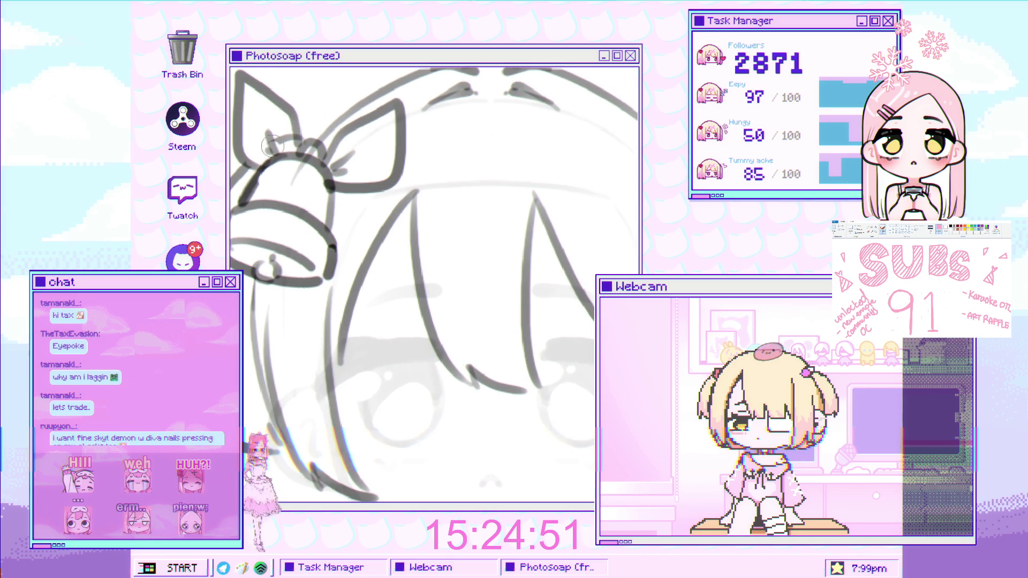
{"action": "scroll", "coordinate": [294, 218], "scroll_direction": "down", "scroll_amount": 3}
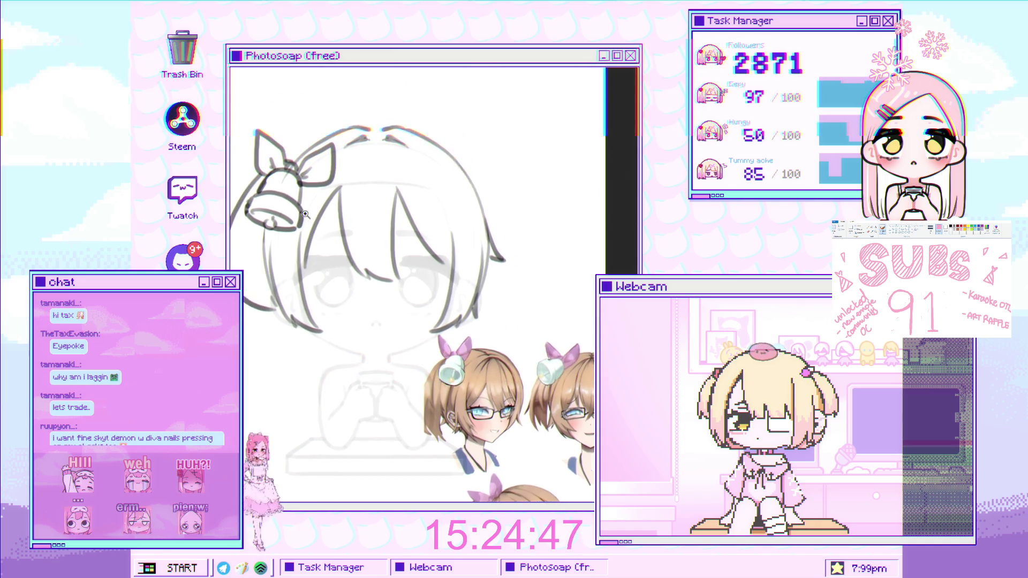
{"action": "scroll", "coordinate": [296, 217], "scroll_direction": "up", "scroll_amount": 2}
{"action": "left_click_drag", "start_coordinate": [303, 205], "coordinate": [306, 208]}
- Move the bell-and-bow ornament snugly against the hair on the left
{"action": "scroll", "coordinate": [294, 153], "scroll_direction": "up", "scroll_amount": 1}
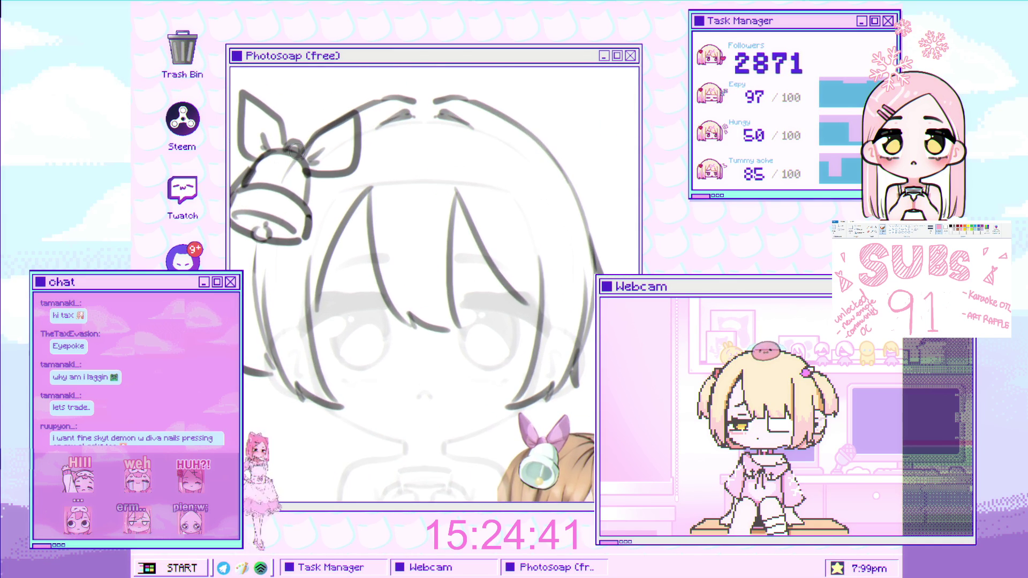
{"action": "scroll", "coordinate": [293, 153], "scroll_direction": "down", "scroll_amount": 2}
{"action": "scroll", "coordinate": [325, 129], "scroll_direction": "up", "scroll_amount": 2}
{"action": "scroll", "coordinate": [325, 129], "scroll_direction": "down", "scroll_amount": 2}
{"action": "left_click_drag", "start_coordinate": [318, 167], "coordinate": [314, 171]}
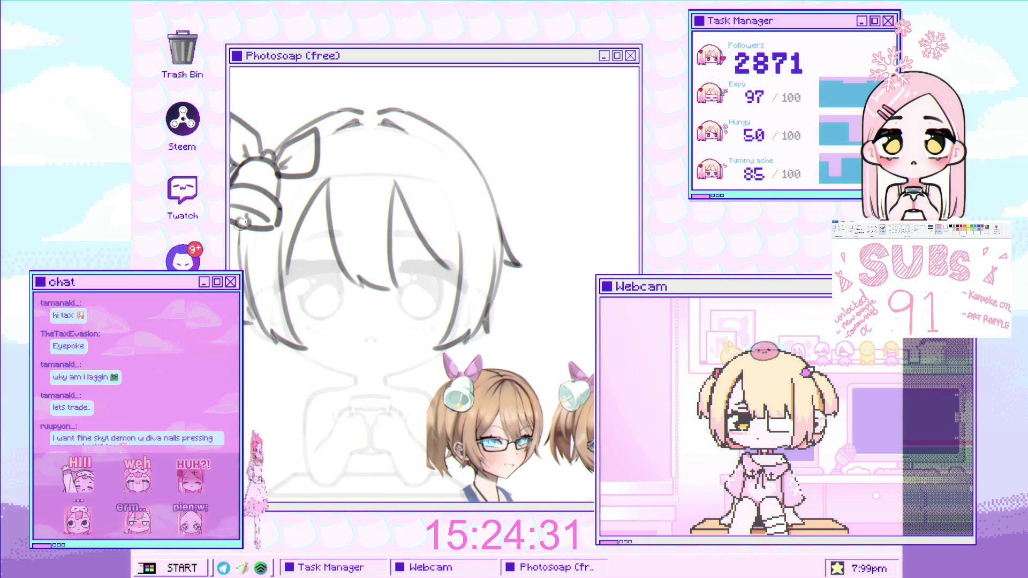
- Pan and zoom in on the chibi's eyes, keeping the bow and hair top visible
{"action": "left_click_drag", "start_coordinate": [325, 219], "coordinate": [302, 214]}
{"action": "scroll", "coordinate": [374, 225], "scroll_direction": "up", "scroll_amount": 1}
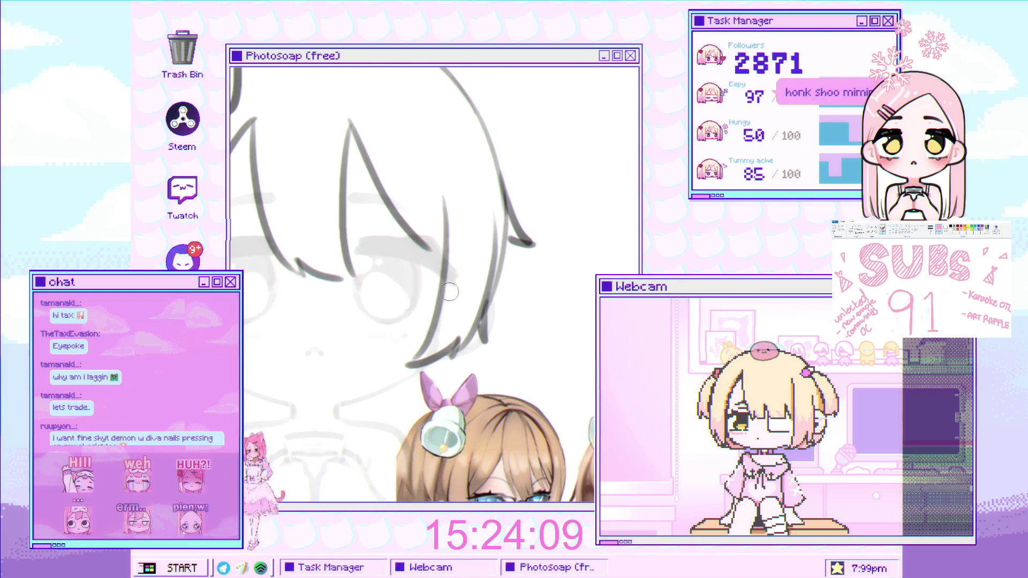
{"action": "left_click", "coordinate": [270, 286]}
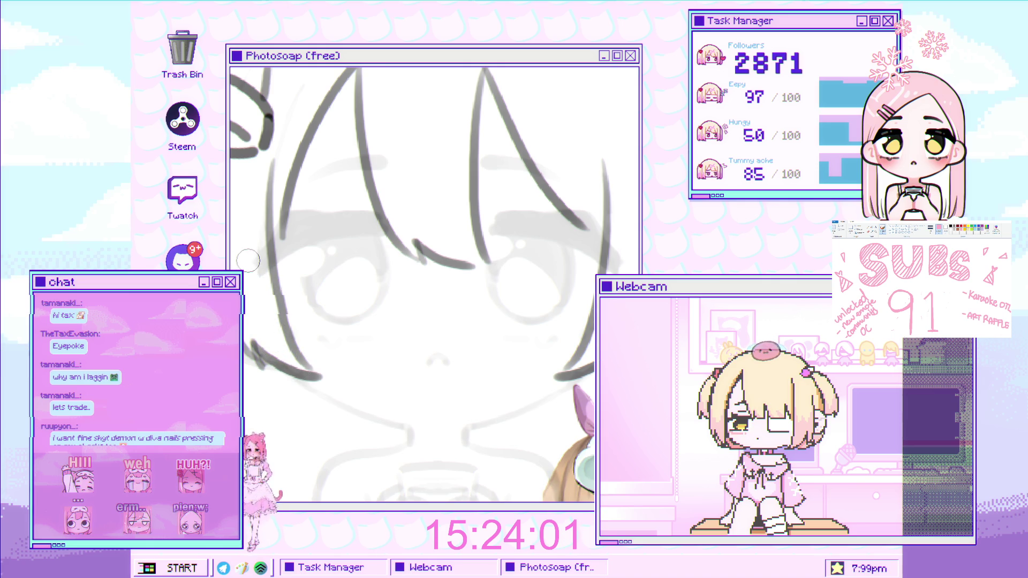
{"action": "left_click_drag", "start_coordinate": [262, 216], "coordinate": [271, 316]}
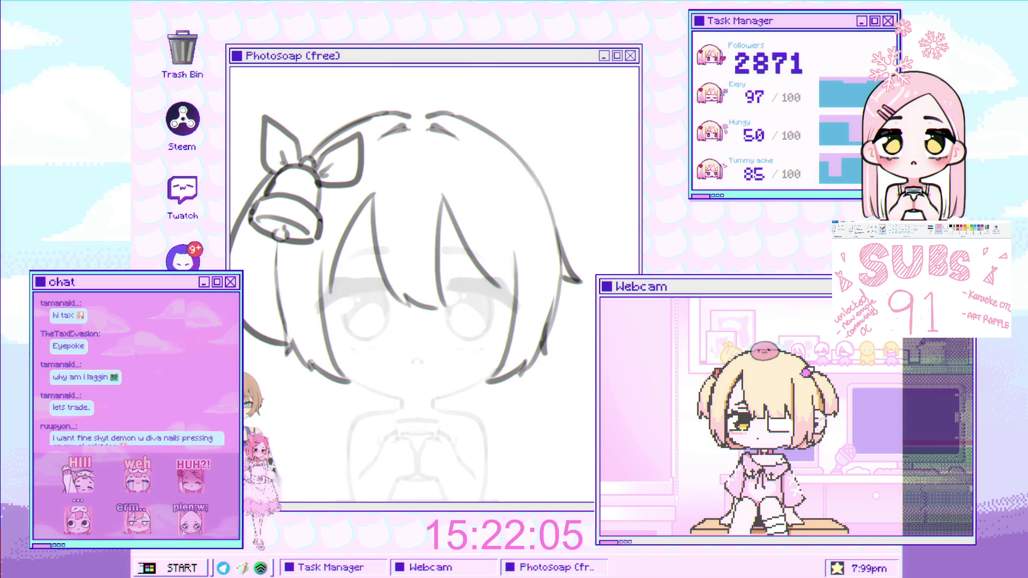
- Zoom in on the face along the centre guide
{"action": "scroll", "coordinate": [423, 321], "scroll_direction": "up", "scroll_amount": 2}
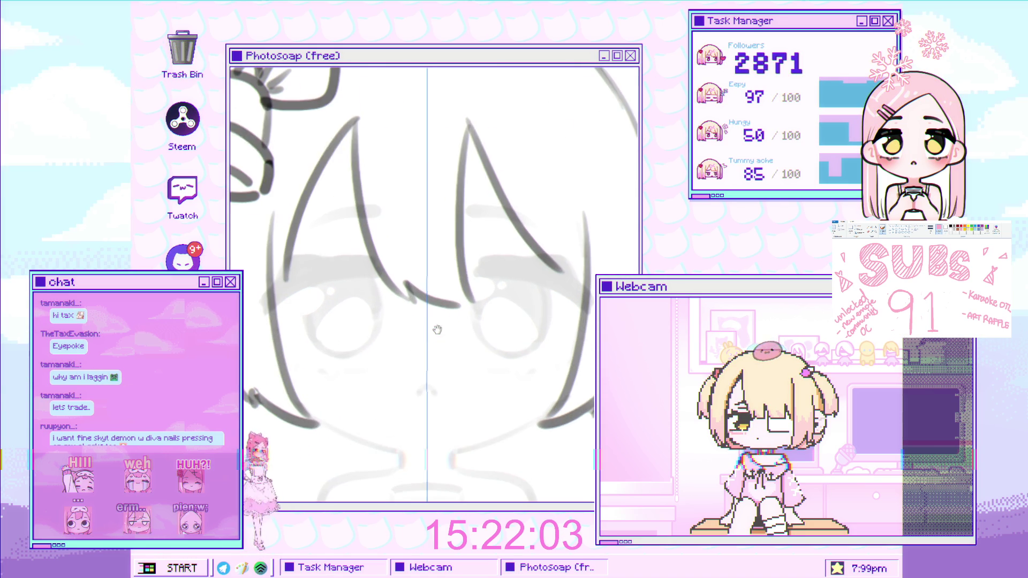
- Centre the face and dot a pupil in each eye
{"action": "mouse_move", "coordinate": [424, 333]}
{"action": "left_mouse_down"}
{"action": "mouse_move", "coordinate": [411, 289]}
{"action": "mouse_move", "coordinate": [427, 286]}
{"action": "left_mouse_up"}
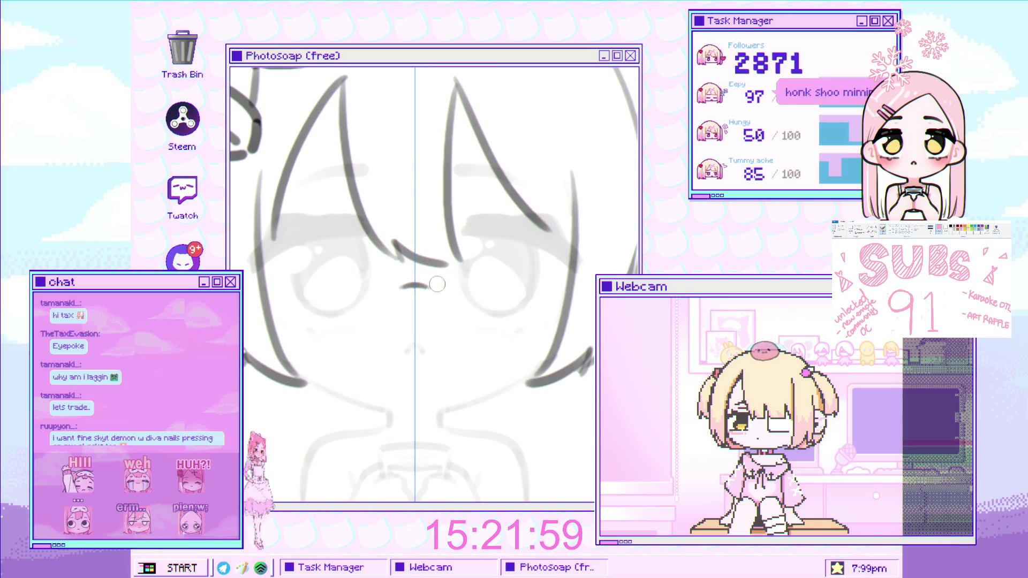
{"action": "scroll", "coordinate": [469, 279], "scroll_direction": "up", "scroll_amount": 2}
{"action": "left_click", "coordinate": [367, 275]}
{"action": "left_click", "coordinate": [438, 276]}
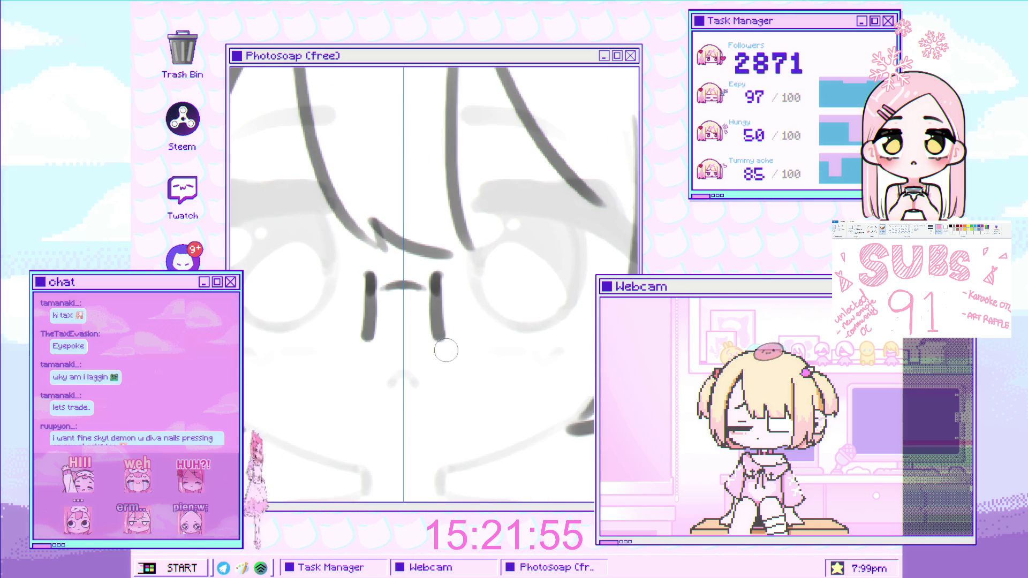
- Ink mirrored vertical glasses strokes on both sides of the nose, then check the whole head
{"action": "mouse_move", "coordinate": [436, 272]}
{"action": "left_mouse_down"}
{"action": "mouse_move", "coordinate": [450, 351]}
{"action": "mouse_move", "coordinate": [413, 344]}
{"action": "mouse_move", "coordinate": [582, 346]}
{"action": "left_mouse_up"}
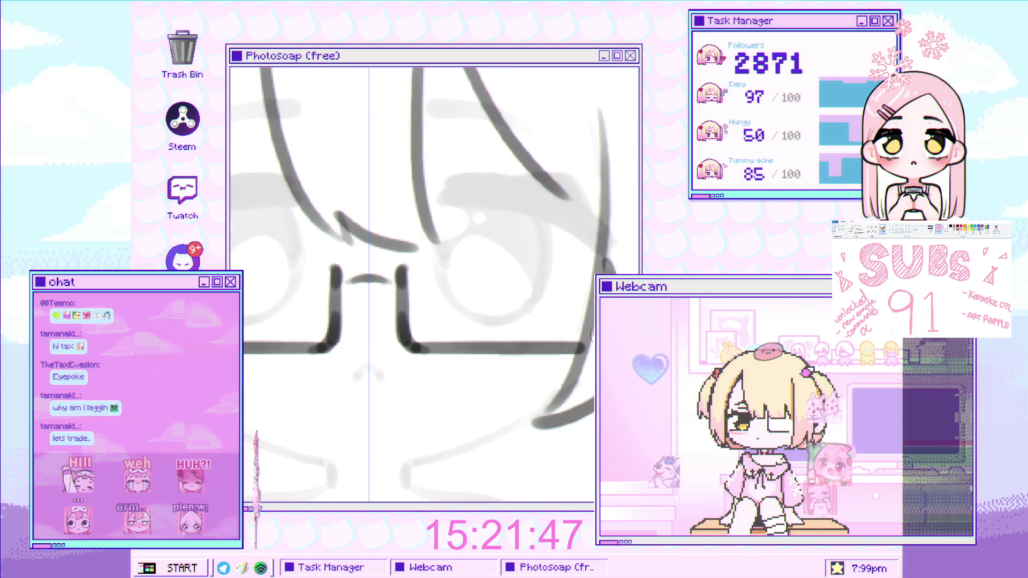
{"action": "scroll", "coordinate": [515, 382], "scroll_direction": "down", "scroll_amount": 1}
{"action": "scroll", "coordinate": [514, 381], "scroll_direction": "down", "scroll_amount": 3}
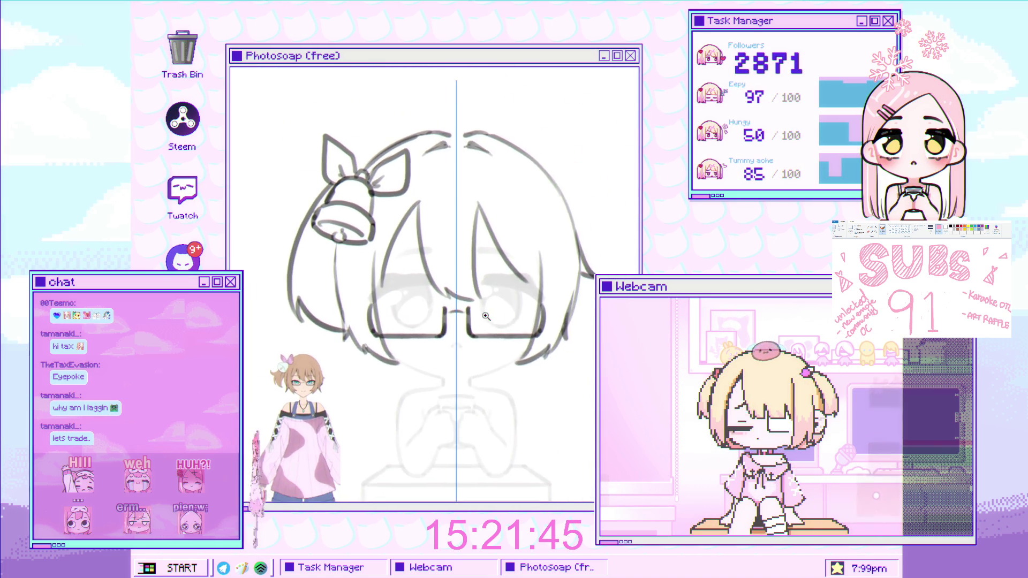
{"action": "scroll", "coordinate": [418, 309], "scroll_direction": "up", "scroll_amount": 4}
{"action": "scroll", "coordinate": [418, 308], "scroll_direction": "down", "scroll_amount": 3}
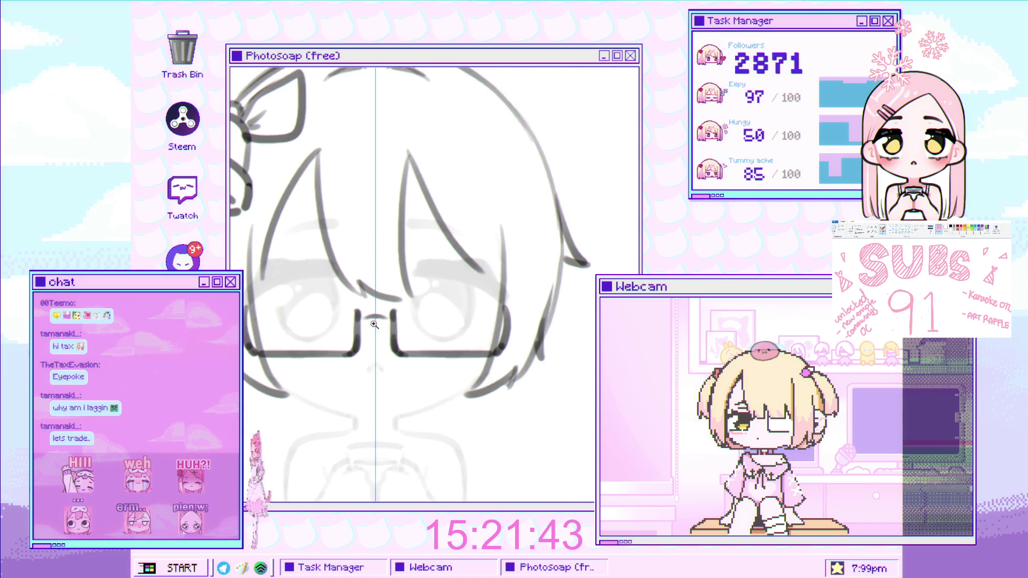
{"action": "scroll", "coordinate": [418, 308], "scroll_direction": "up", "scroll_amount": 3}
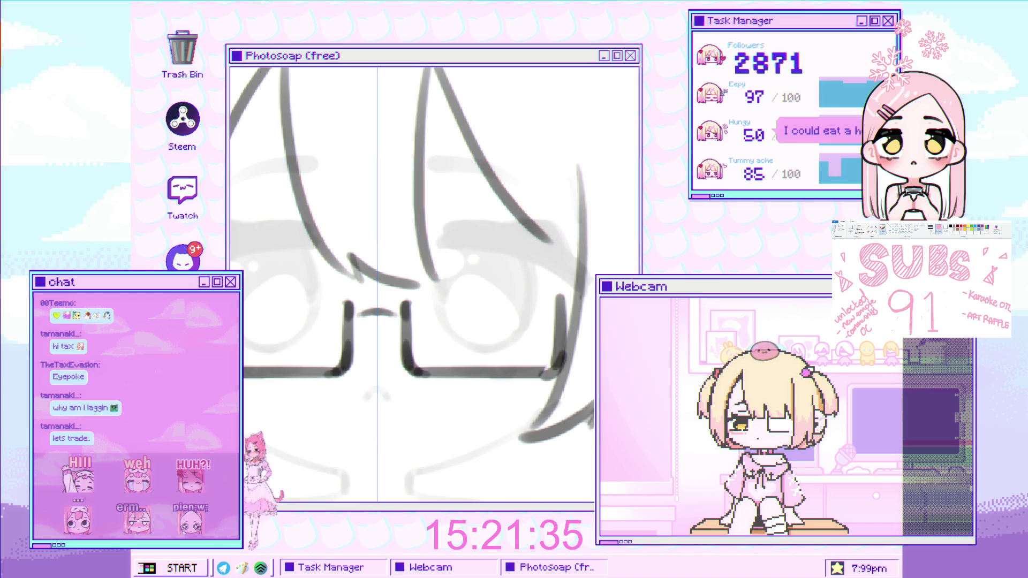
{"action": "scroll", "coordinate": [412, 284], "scroll_direction": "down", "scroll_amount": 5}
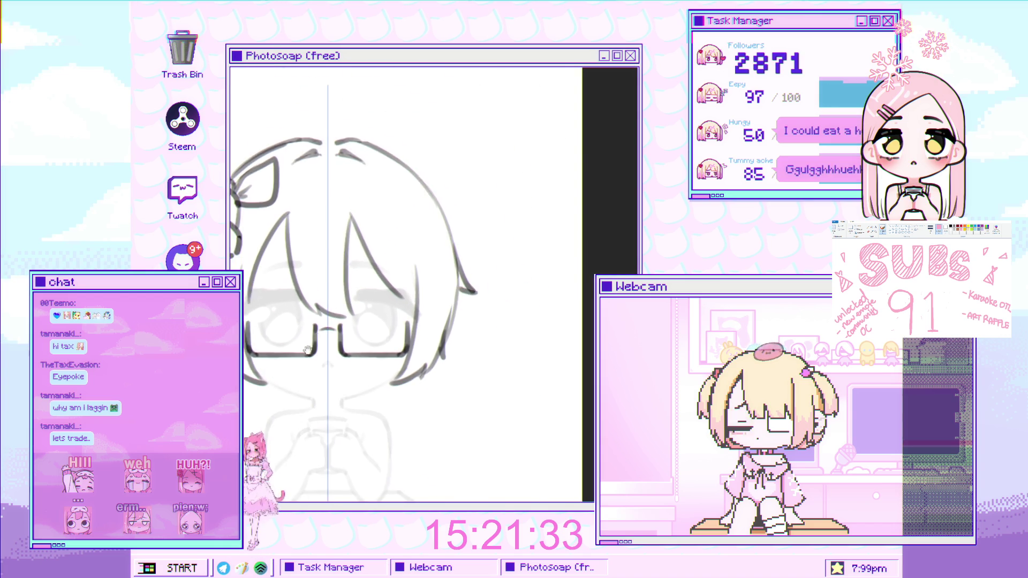
{"action": "scroll", "coordinate": [360, 298], "scroll_direction": "up", "scroll_amount": 2}
{"action": "scroll", "coordinate": [360, 298], "scroll_direction": "up", "scroll_amount": 2}
{"action": "scroll", "coordinate": [360, 298], "scroll_direction": "down", "scroll_amount": 3}
{"action": "scroll", "coordinate": [361, 298], "scroll_direction": "down", "scroll_amount": 2}
{"action": "scroll", "coordinate": [360, 298], "scroll_direction": "up", "scroll_amount": 4}
- Move the inked glasses lower on the chibi's face with the Move tool
{"action": "key", "text": "ctrl+t"}
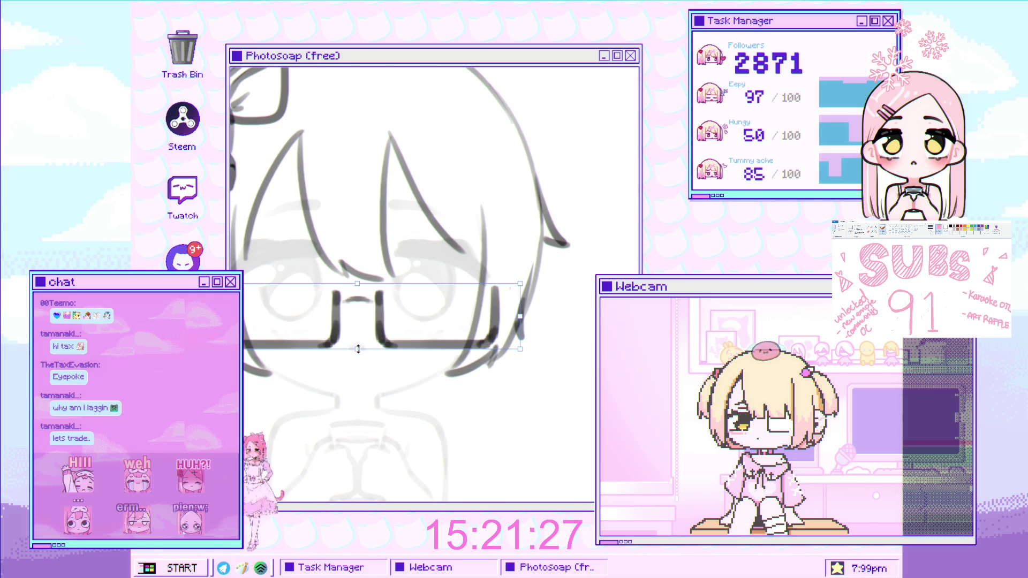
{"action": "key", "text": "Return"}
{"action": "scroll", "coordinate": [375, 322], "scroll_direction": "down", "scroll_amount": 5}
{"action": "scroll", "coordinate": [380, 332], "scroll_direction": "up", "scroll_amount": 5}
{"action": "key", "text": "v"}
{"action": "scroll", "coordinate": [381, 335], "scroll_direction": "up", "scroll_amount": 2}
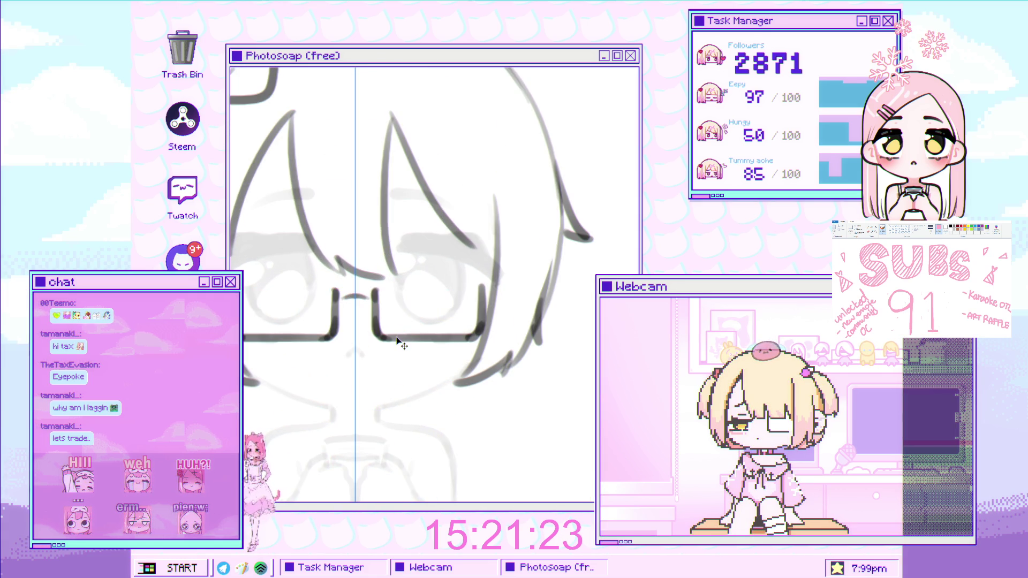
{"action": "left_click_drag", "start_coordinate": [395, 322], "coordinate": [395, 358]}
- Ink a stroke along the glasses' left edge, redrawing it once after an undo
{"action": "scroll", "coordinate": [343, 391], "scroll_direction": "down", "scroll_amount": 1}
{"action": "scroll", "coordinate": [342, 391], "scroll_direction": "down", "scroll_amount": 5}
{"action": "scroll", "coordinate": [402, 371], "scroll_direction": "up", "scroll_amount": 6}
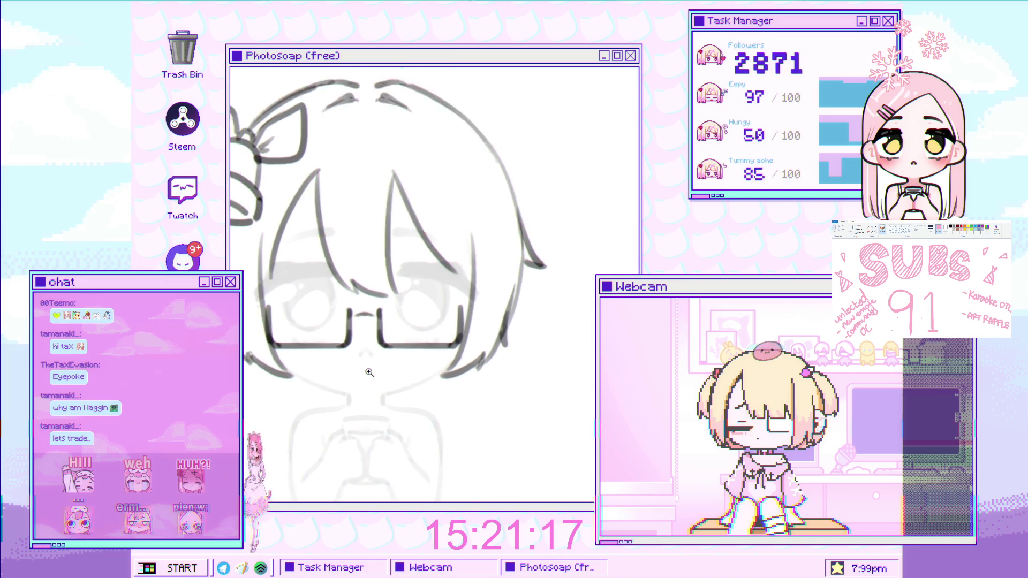
{"action": "scroll", "coordinate": [374, 362], "scroll_direction": "down", "scroll_amount": 4}
{"action": "scroll", "coordinate": [357, 382], "scroll_direction": "up", "scroll_amount": 5}
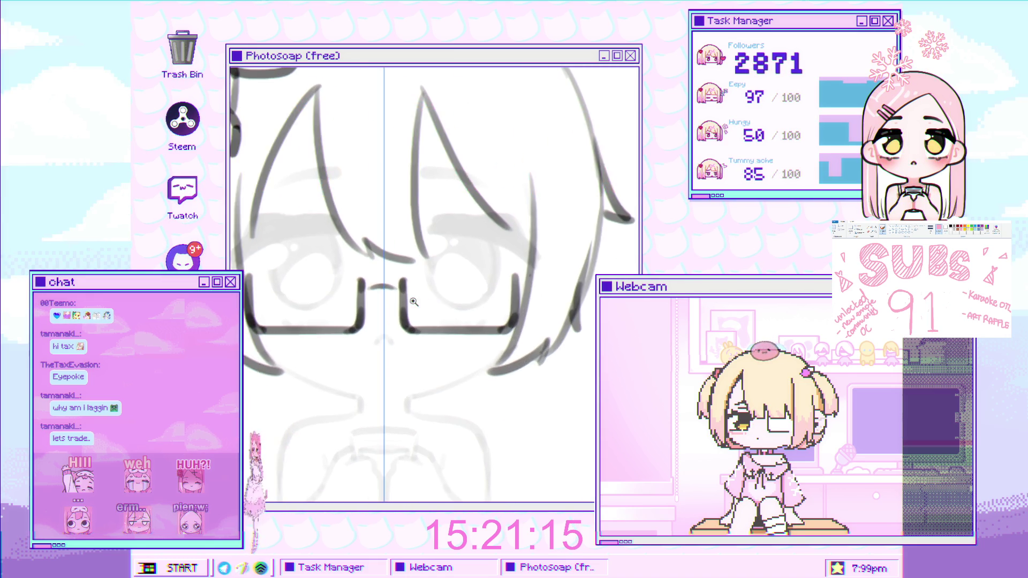
{"action": "left_click_drag", "start_coordinate": [438, 315], "coordinate": [368, 380]}
{"action": "left_click_drag", "start_coordinate": [534, 305], "coordinate": [408, 218]}
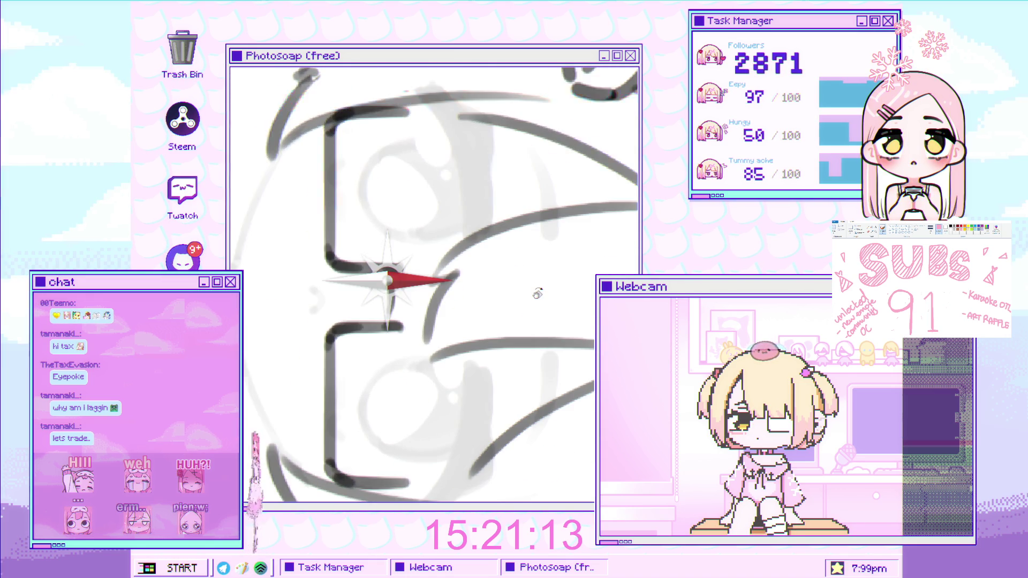
{"action": "scroll", "coordinate": [349, 229], "scroll_direction": "up", "scroll_amount": 2}
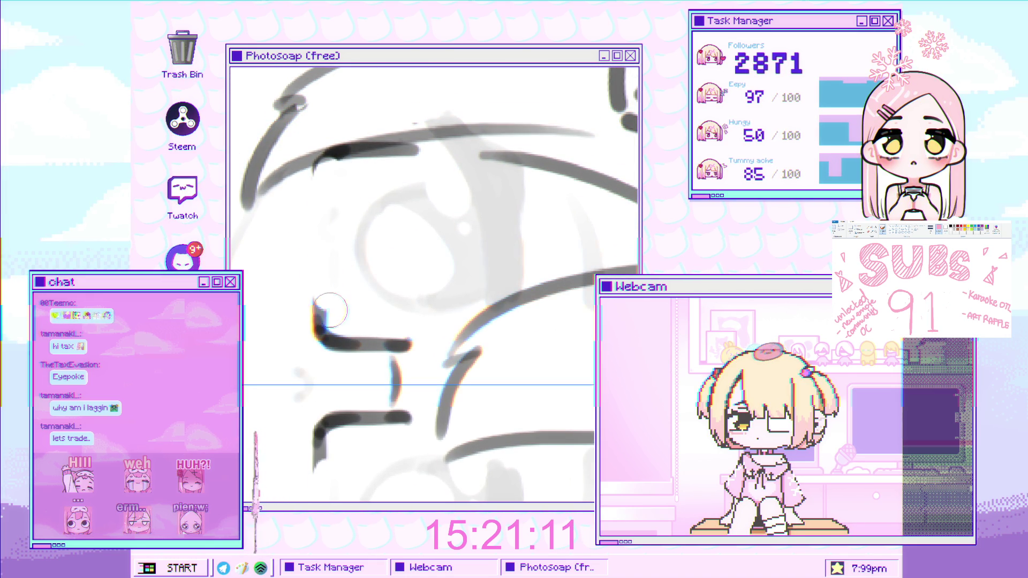
{"action": "left_click_drag", "start_coordinate": [337, 155], "coordinate": [321, 337]}
{"action": "key", "text": "ctrl+z"}
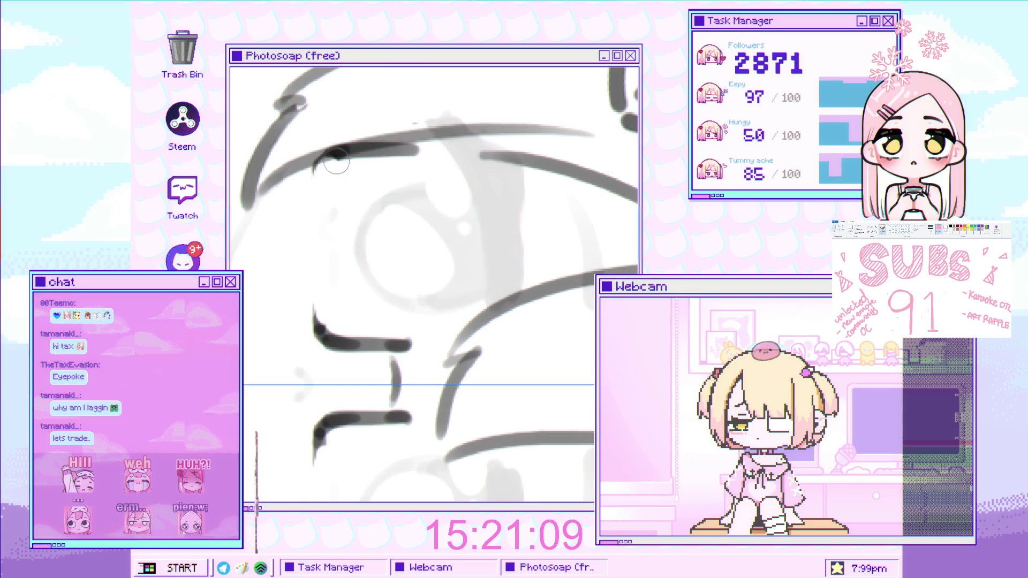
{"action": "left_click_drag", "start_coordinate": [337, 155], "coordinate": [321, 337]}
{"action": "scroll", "coordinate": [371, 255], "scroll_direction": "down", "scroll_amount": 5}
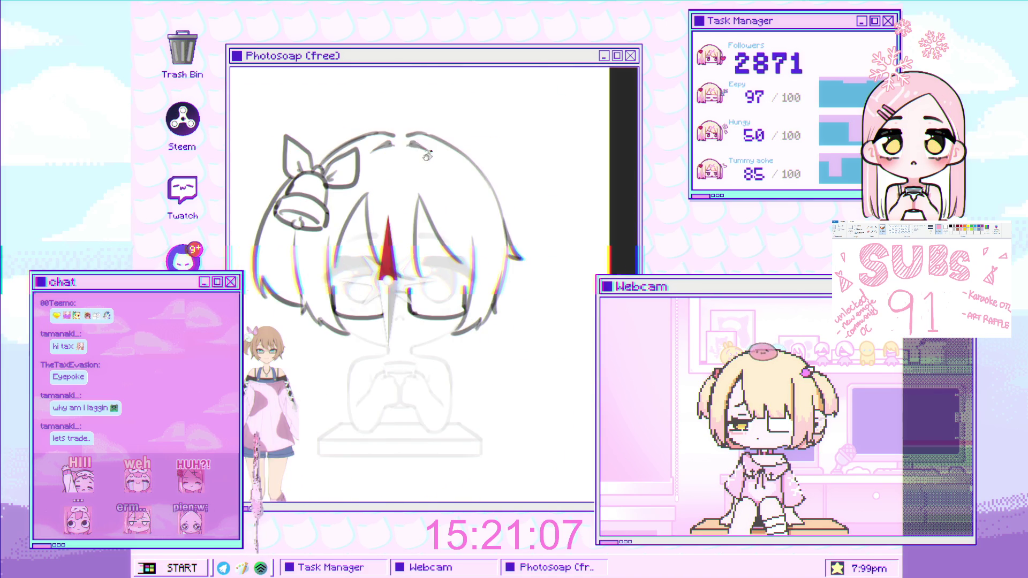
{"action": "scroll", "coordinate": [472, 263], "scroll_direction": "up", "scroll_amount": 5}
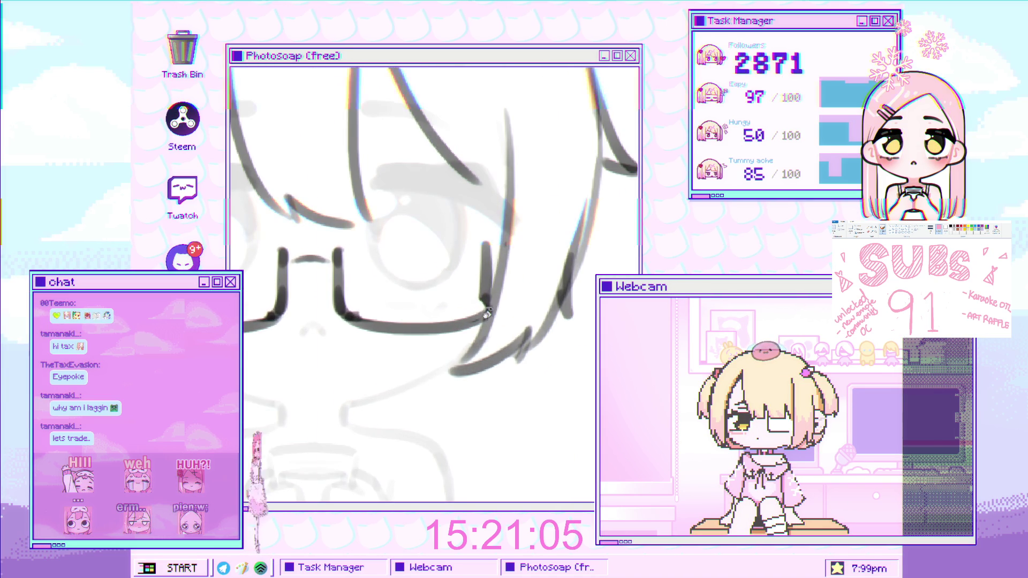
- Ink the mirrored inner glasses legs beside the nose, redoing the failed strokes
{"action": "mouse_move", "coordinate": [496, 304]}
{"action": "left_mouse_down"}
{"action": "mouse_move", "coordinate": [342, 309]}
{"action": "mouse_move", "coordinate": [384, 310]}
{"action": "left_mouse_up"}
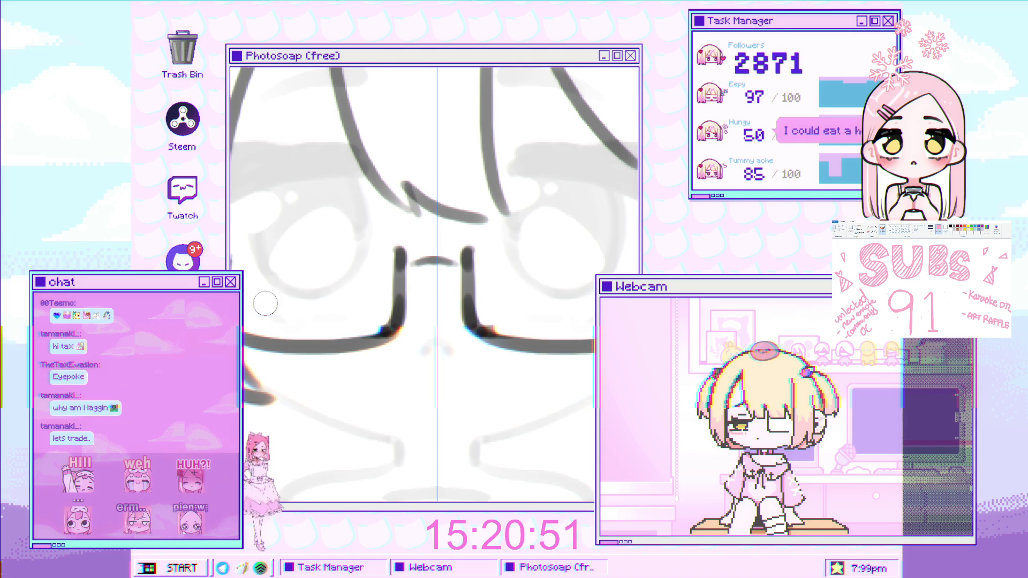
{"action": "left_click_drag", "start_coordinate": [388, 249], "coordinate": [402, 304]}
{"action": "left_click_drag", "start_coordinate": [393, 265], "coordinate": [395, 321]}
{"action": "key", "text": "ctrl+z"}
{"action": "left_click_drag", "start_coordinate": [393, 255], "coordinate": [395, 321]}
{"action": "key", "text": "ctrl+z"}
{"action": "scroll", "coordinate": [439, 262], "scroll_direction": "up", "scroll_amount": 2}
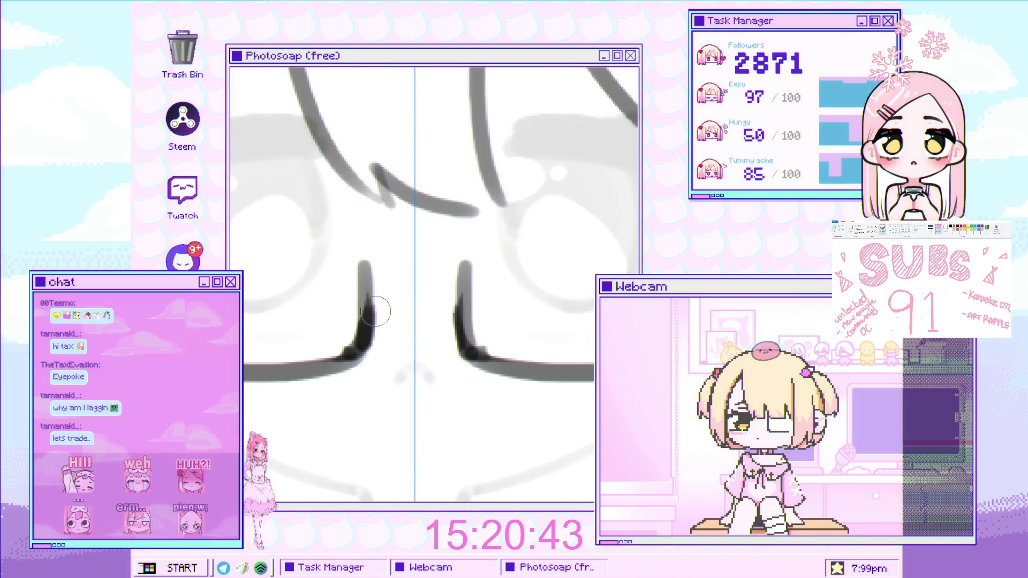
- Draw a short bridge stroke joining the two glasses lenses
{"action": "left_click_drag", "start_coordinate": [380, 300], "coordinate": [399, 298]}
{"action": "key", "text": "ctrl+z"}
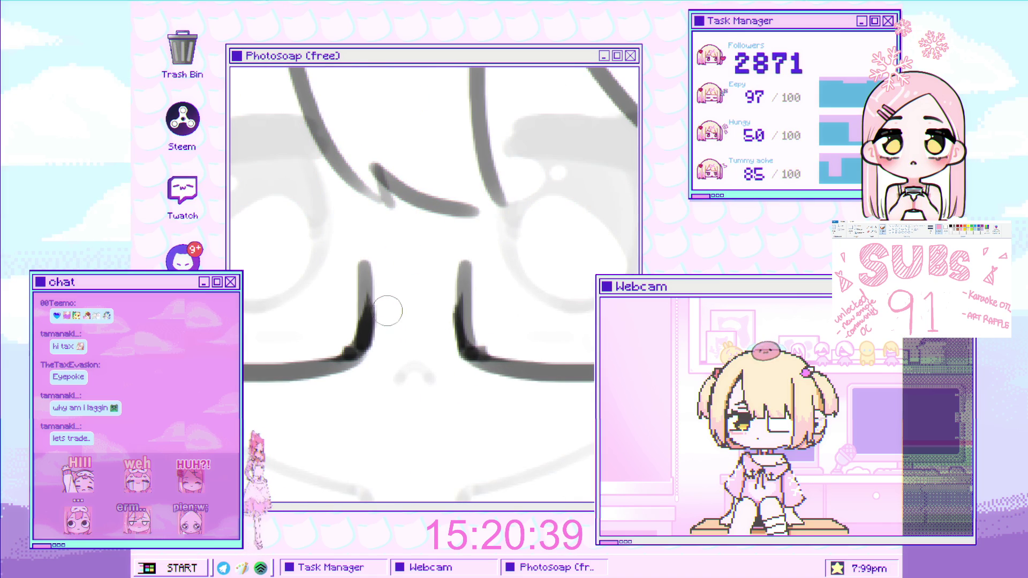
{"action": "left_click_drag", "start_coordinate": [389, 308], "coordinate": [424, 294]}
{"action": "scroll", "coordinate": [421, 313], "scroll_direction": "down", "scroll_amount": 3}
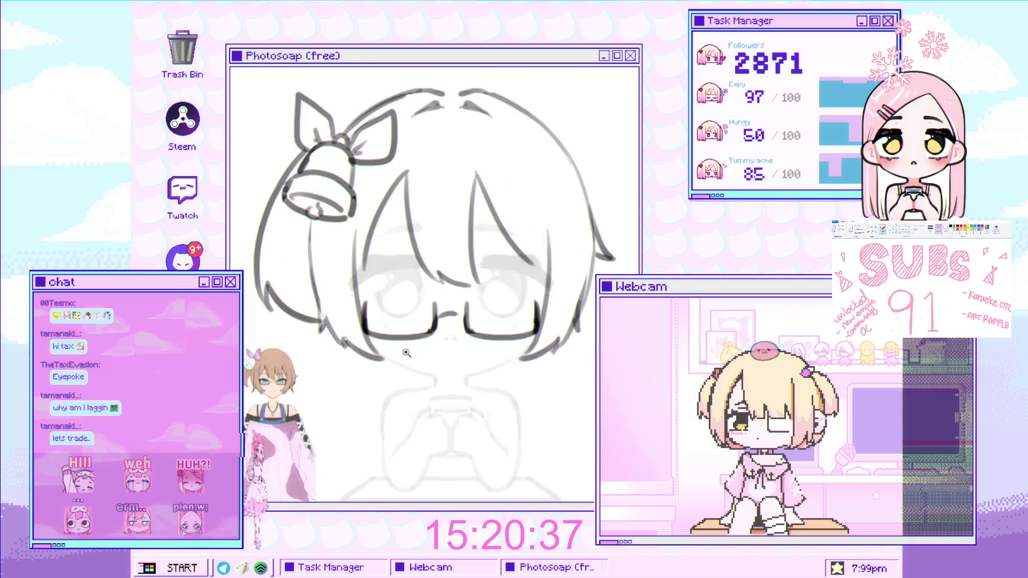
{"action": "scroll", "coordinate": [421, 313], "scroll_direction": "up", "scroll_amount": 3}
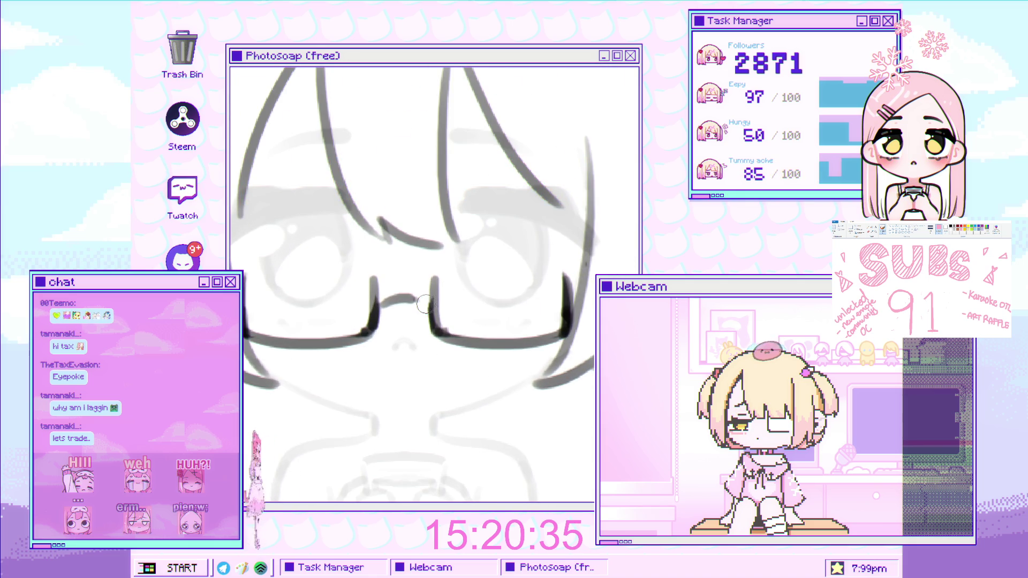
{"action": "scroll", "coordinate": [444, 314], "scroll_direction": "down", "scroll_amount": 3}
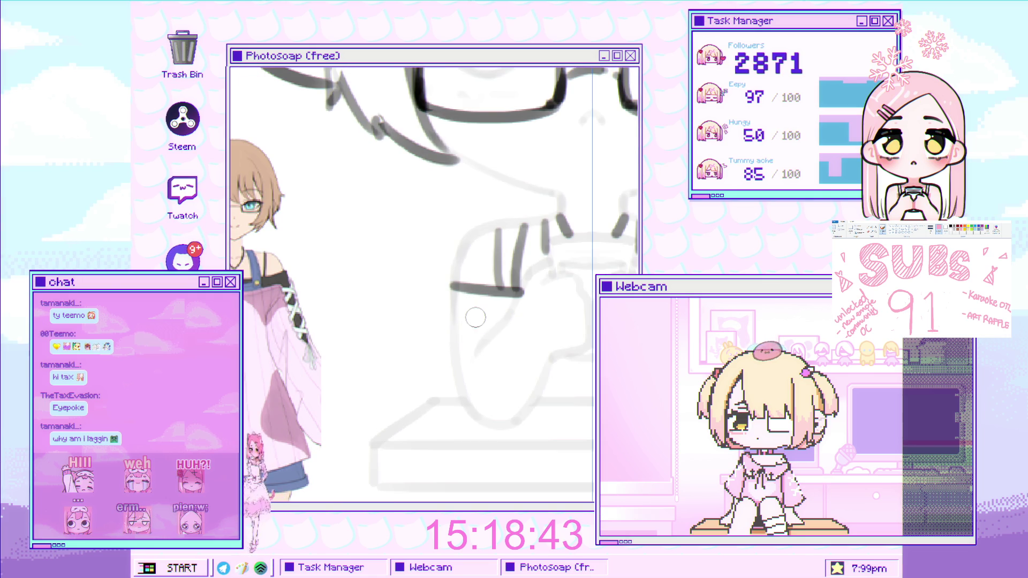
- Ink crossing and vertical finger strokes on the chibi's left hand
{"action": "mouse_move", "coordinate": [451, 309]}
{"action": "left_mouse_down"}
{"action": "mouse_move", "coordinate": [472, 345]}
{"action": "mouse_move", "coordinate": [460, 376]}
{"action": "mouse_move", "coordinate": [473, 380]}
{"action": "left_mouse_up"}
{"action": "left_click_drag", "start_coordinate": [473, 304], "coordinate": [476, 372]}
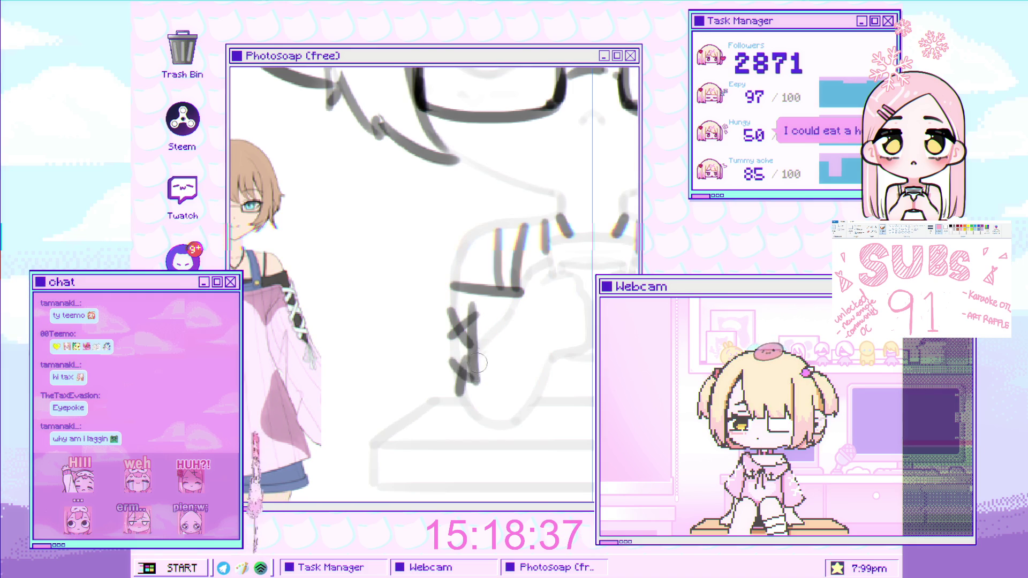
{"action": "left_click_drag", "start_coordinate": [474, 311], "coordinate": [478, 381]}
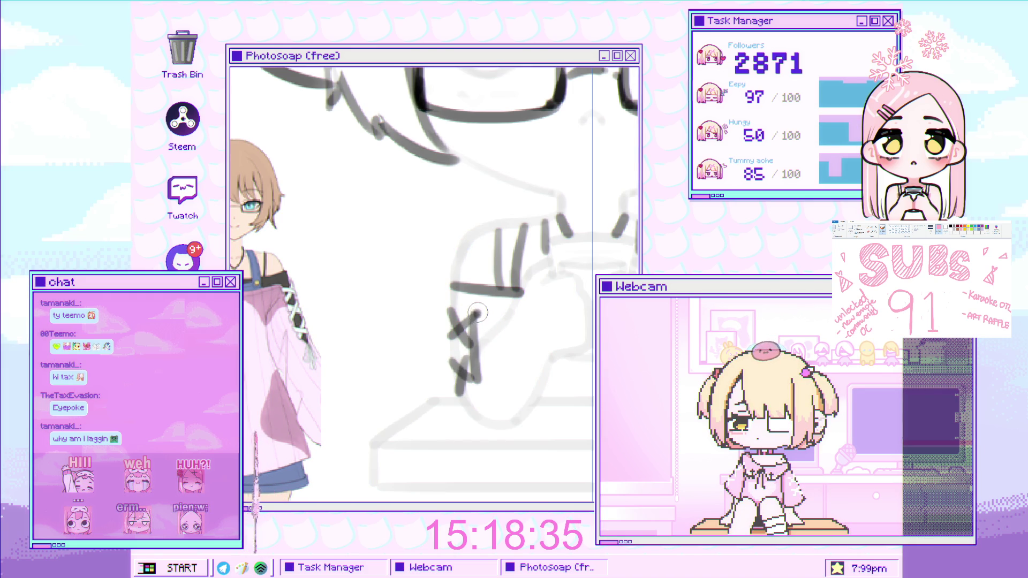
{"action": "left_click_drag", "start_coordinate": [453, 306], "coordinate": [458, 391]}
- Ink the mirrored upper and lower curves of the hands around the cup
{"action": "scroll", "coordinate": [466, 405], "scroll_direction": "down", "scroll_amount": 3}
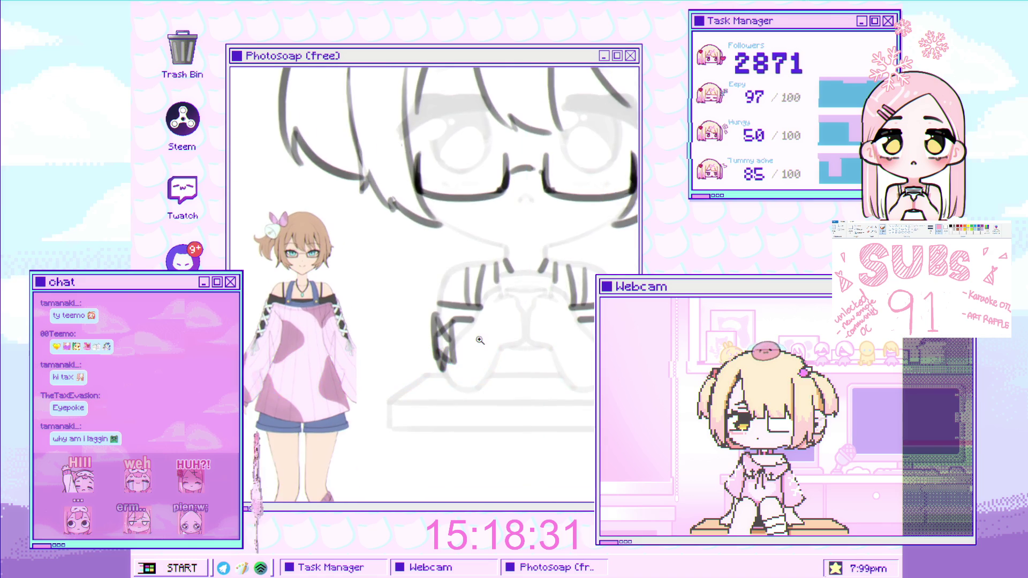
{"action": "scroll", "coordinate": [464, 354], "scroll_direction": "up", "scroll_amount": 1}
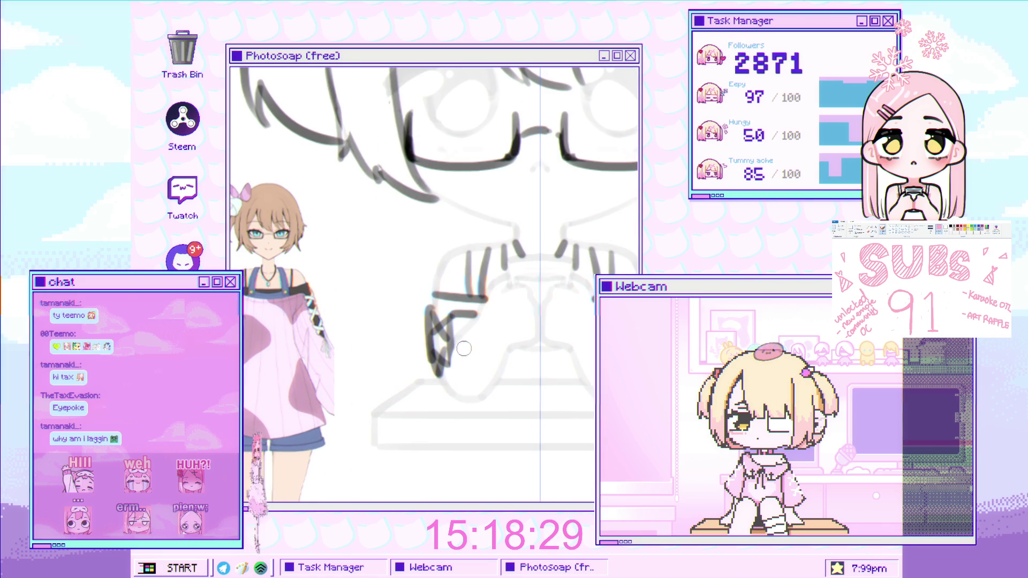
{"action": "scroll", "coordinate": [455, 364], "scroll_direction": "up", "scroll_amount": 1}
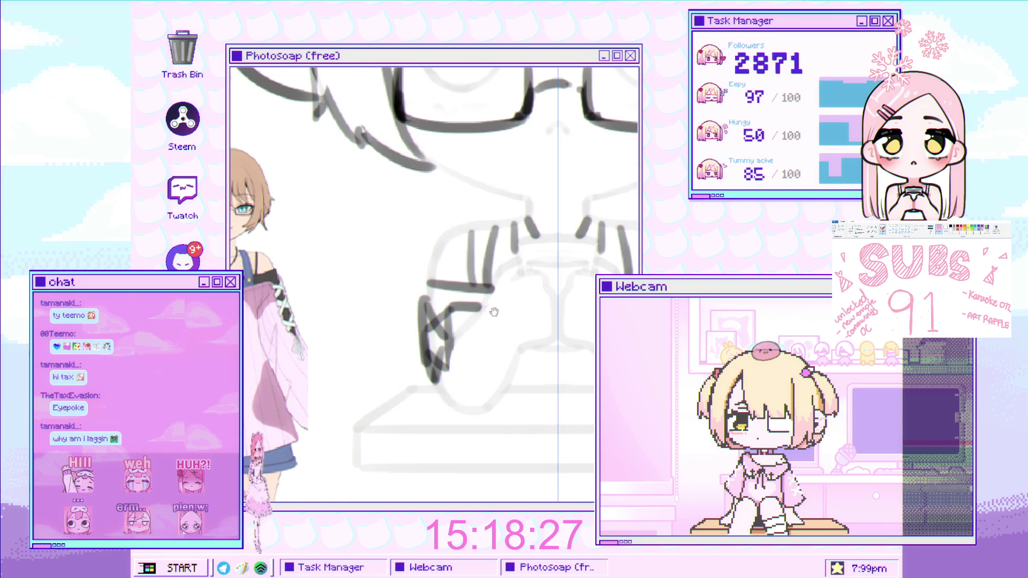
{"action": "left_click_drag", "start_coordinate": [466, 331], "coordinate": [488, 315]}
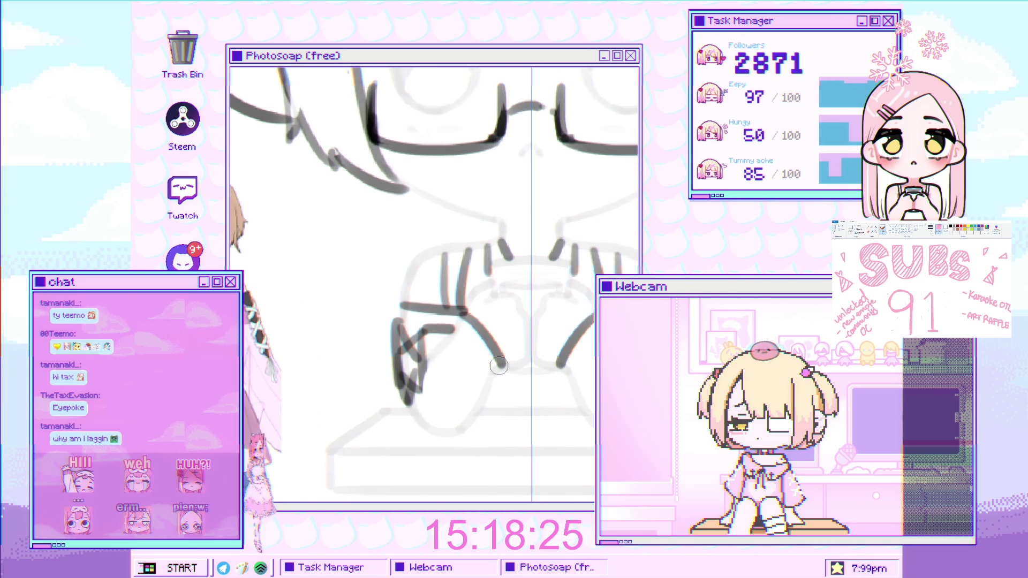
{"action": "left_click_drag", "start_coordinate": [495, 369], "coordinate": [468, 328]}
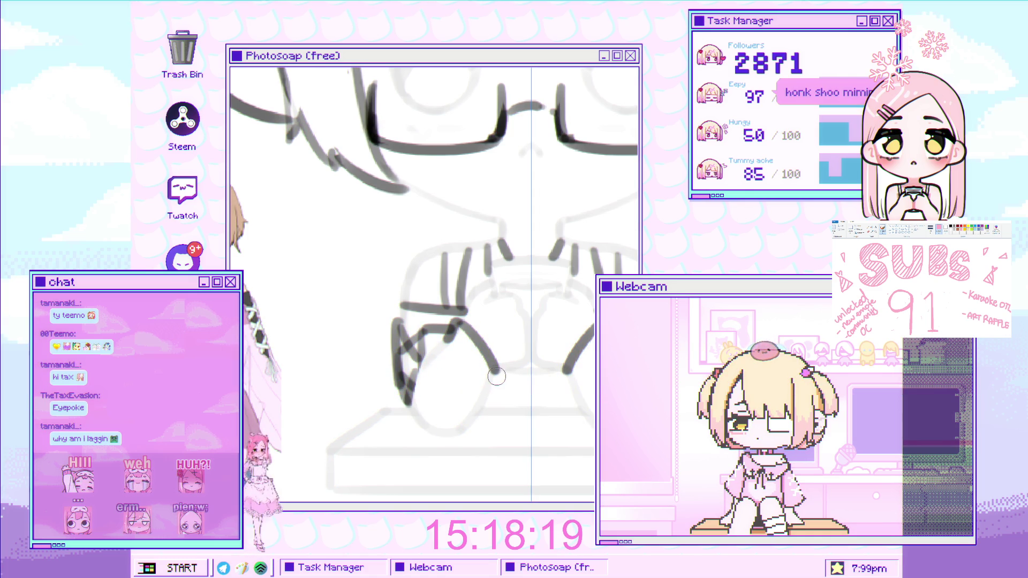
{"action": "mouse_move", "coordinate": [489, 381]}
{"action": "left_mouse_down"}
{"action": "mouse_move", "coordinate": [489, 410]}
{"action": "mouse_move", "coordinate": [466, 428]}
{"action": "left_mouse_up"}
- Pan the view to center the glasses, hands and knees
{"action": "scroll", "coordinate": [425, 395], "scroll_direction": "down", "scroll_amount": 3}
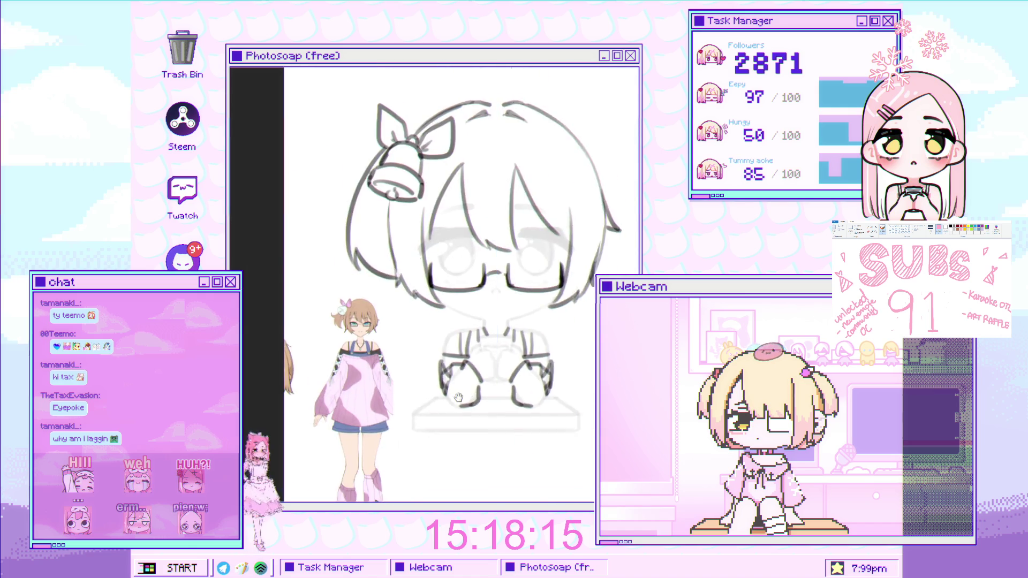
{"action": "scroll", "coordinate": [424, 395], "scroll_direction": "up", "scroll_amount": 2}
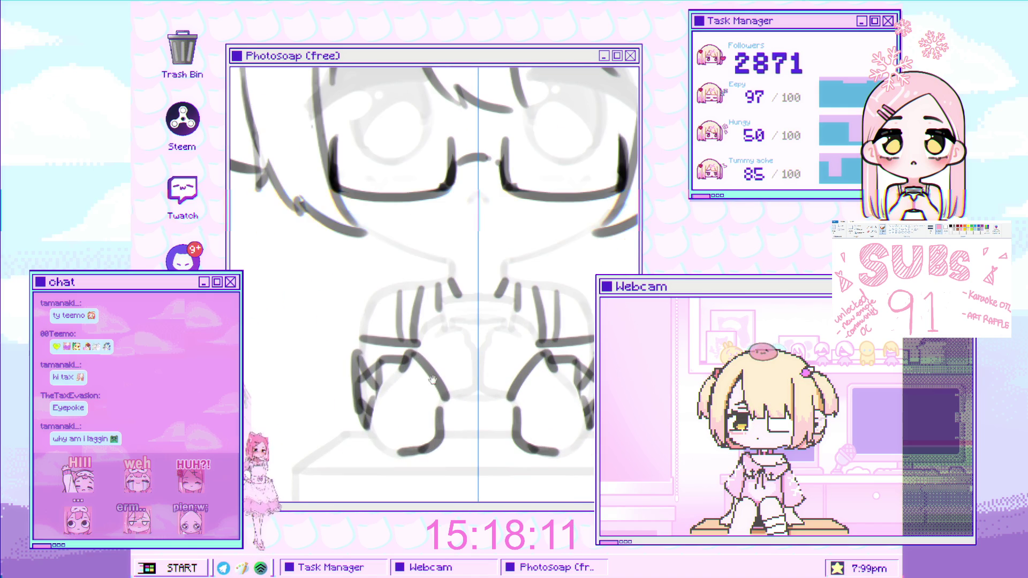
{"action": "left_click_drag", "start_coordinate": [430, 373], "coordinate": [444, 410]}
{"action": "left_click_drag", "start_coordinate": [413, 369], "coordinate": [361, 389]}
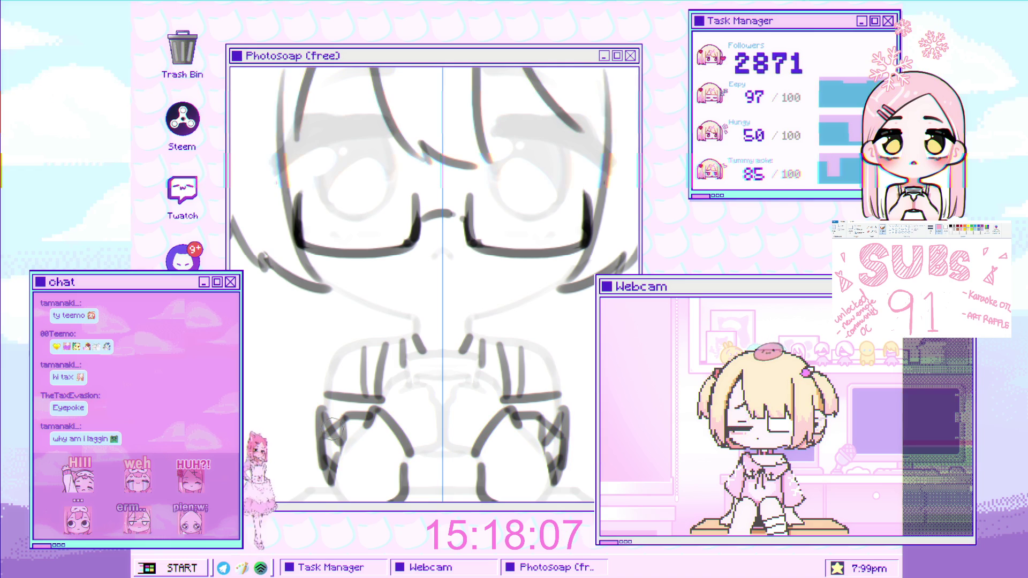
{"action": "mouse_move", "coordinate": [333, 428]}
{"action": "left_mouse_down"}
{"action": "mouse_move", "coordinate": [428, 337]}
{"action": "mouse_move", "coordinate": [484, 330]}
{"action": "mouse_move", "coordinate": [453, 378]}
{"action": "mouse_move", "coordinate": [385, 343]}
{"action": "mouse_move", "coordinate": [374, 317]}
{"action": "mouse_move", "coordinate": [405, 312]}
{"action": "mouse_move", "coordinate": [386, 322]}
{"action": "mouse_move", "coordinate": [418, 326]}
{"action": "mouse_move", "coordinate": [407, 332]}
{"action": "mouse_move", "coordinate": [442, 340]}
{"action": "mouse_move", "coordinate": [444, 351]}
{"action": "left_mouse_up"}
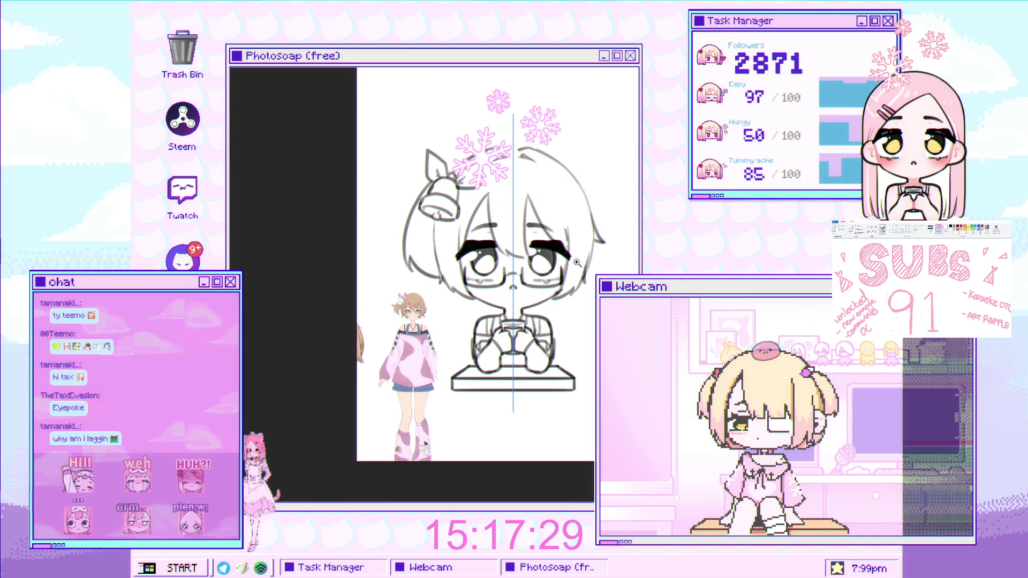
- Zoom into the right eye, drag the eyes and glasses area upward, then zoom out to check
{"action": "left_click", "coordinate": [565, 281]}
{"action": "left_click_drag", "start_coordinate": [561, 280], "coordinate": [561, 266]}
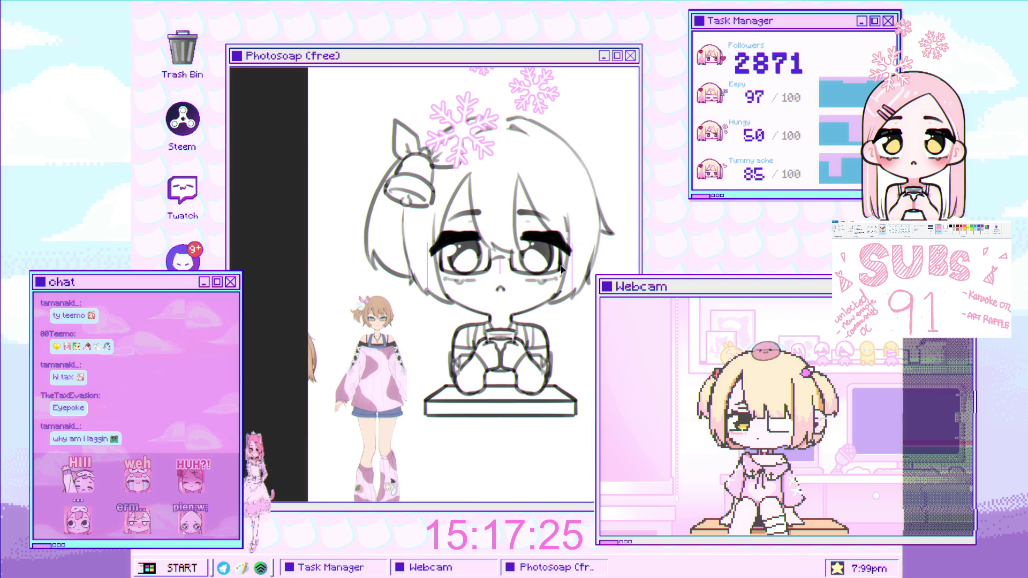
{"action": "scroll", "coordinate": [517, 302], "scroll_direction": "down", "scroll_amount": 5}
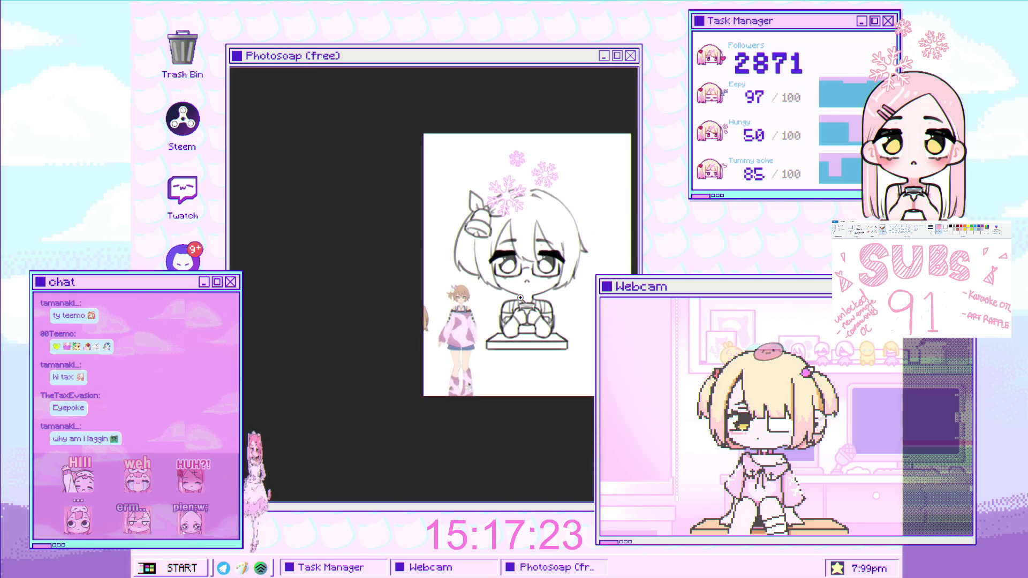
{"action": "scroll", "coordinate": [518, 302], "scroll_direction": "up", "scroll_amount": 3}
{"action": "scroll", "coordinate": [509, 300], "scroll_direction": "down", "scroll_amount": 5}
{"action": "scroll", "coordinate": [568, 289], "scroll_direction": "up", "scroll_amount": 5}
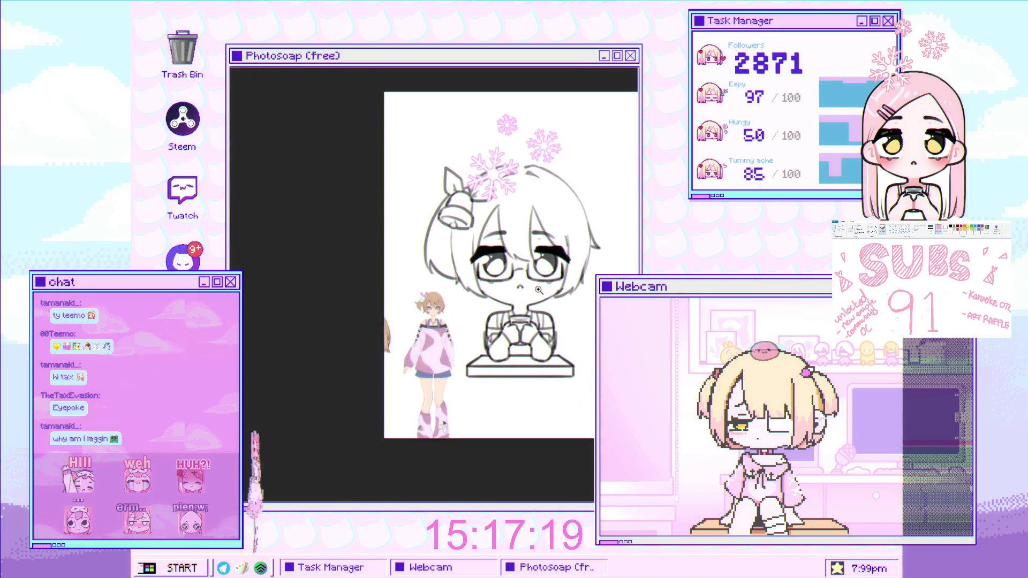
{"action": "scroll", "coordinate": [569, 289], "scroll_direction": "down", "scroll_amount": 1}
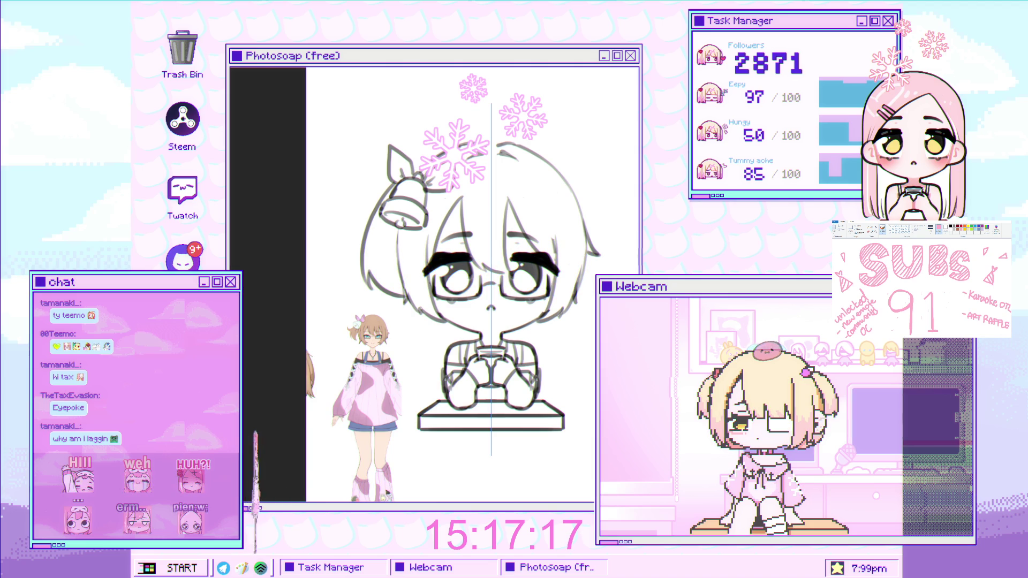
{"action": "scroll", "coordinate": [603, 235], "scroll_direction": "down", "scroll_amount": 3}
{"action": "scroll", "coordinate": [589, 242], "scroll_direction": "up", "scroll_amount": 2}
{"action": "scroll", "coordinate": [578, 250], "scroll_direction": "up", "scroll_amount": 2}
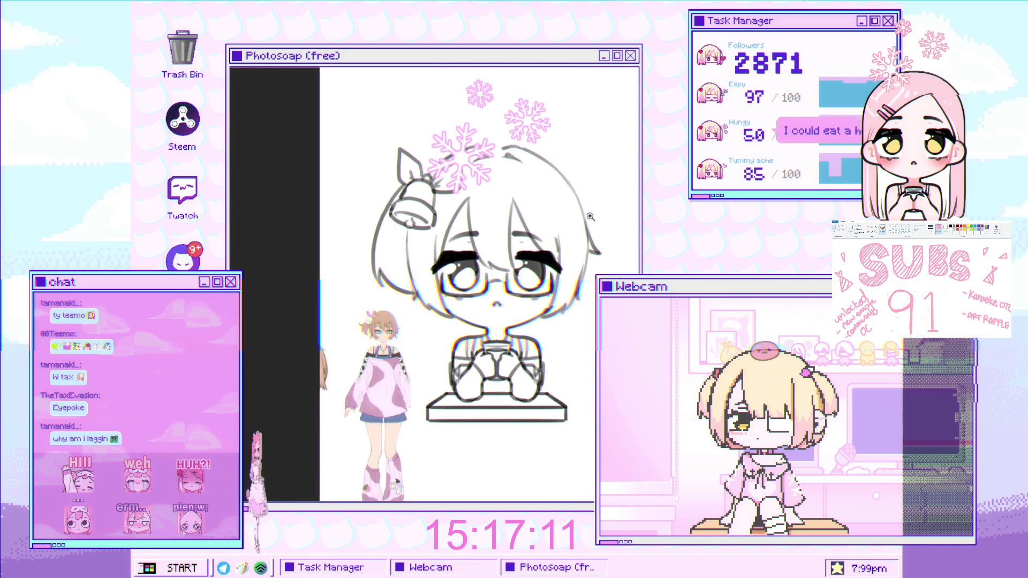
{"action": "scroll", "coordinate": [563, 244], "scroll_direction": "down", "scroll_amount": 3}
{"action": "scroll", "coordinate": [563, 244], "scroll_direction": "up", "scroll_amount": 2}
{"action": "scroll", "coordinate": [563, 244], "scroll_direction": "up", "scroll_amount": 1}
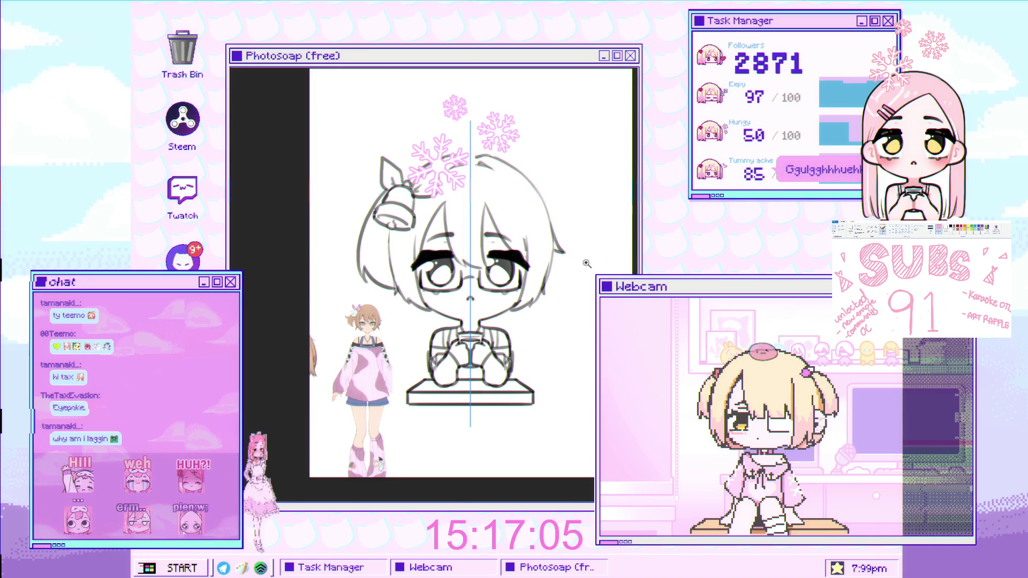
{"action": "scroll", "coordinate": [567, 289], "scroll_direction": "up", "scroll_amount": 3}
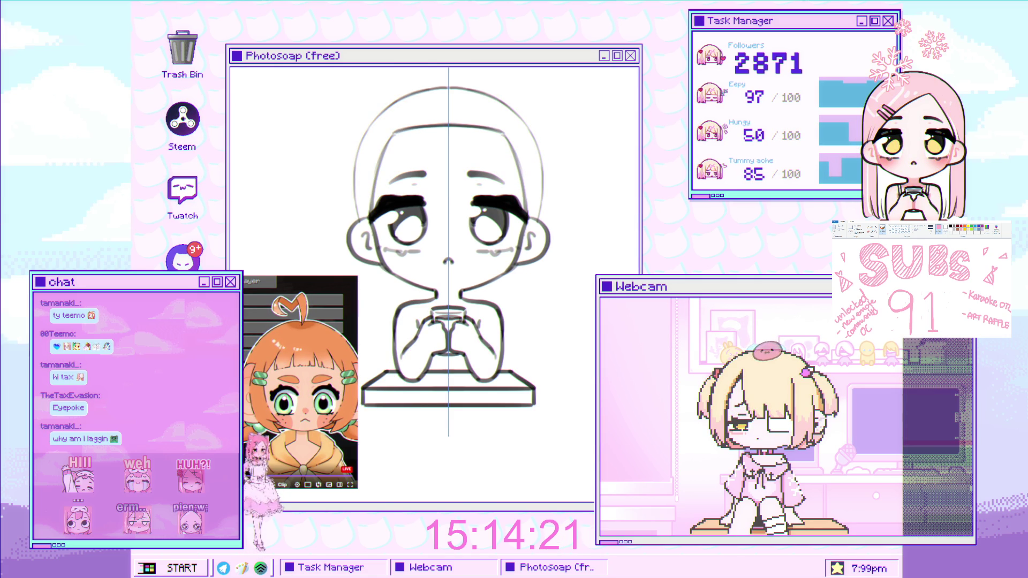
- Ink the mirrored fringe side edges and the notched bangs line, redoing stray strokes
{"action": "left_click", "coordinate": [498, 198]}
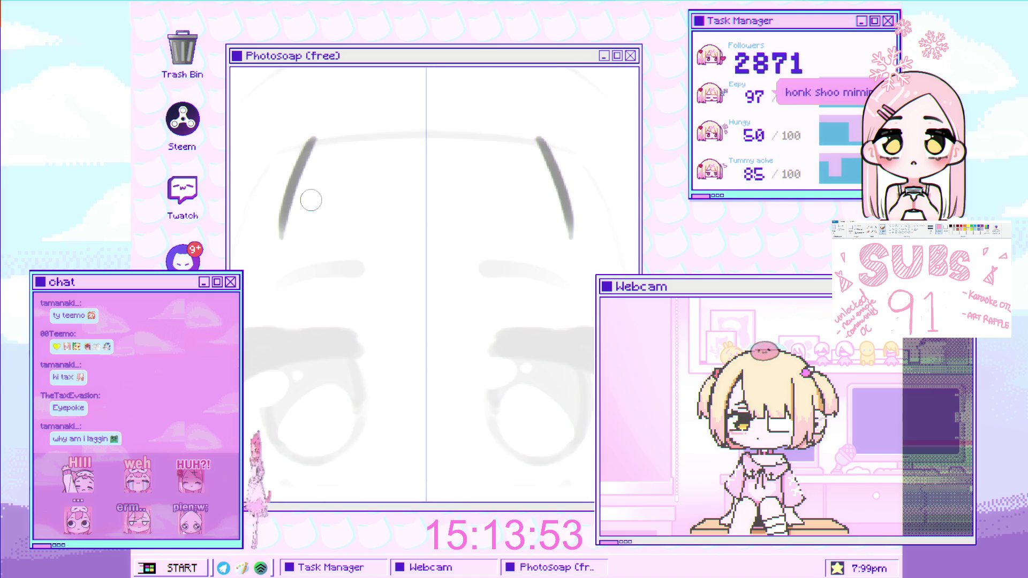
{"action": "left_click_drag", "start_coordinate": [278, 242], "coordinate": [370, 234]}
{"action": "key", "text": "ctrl+z"}
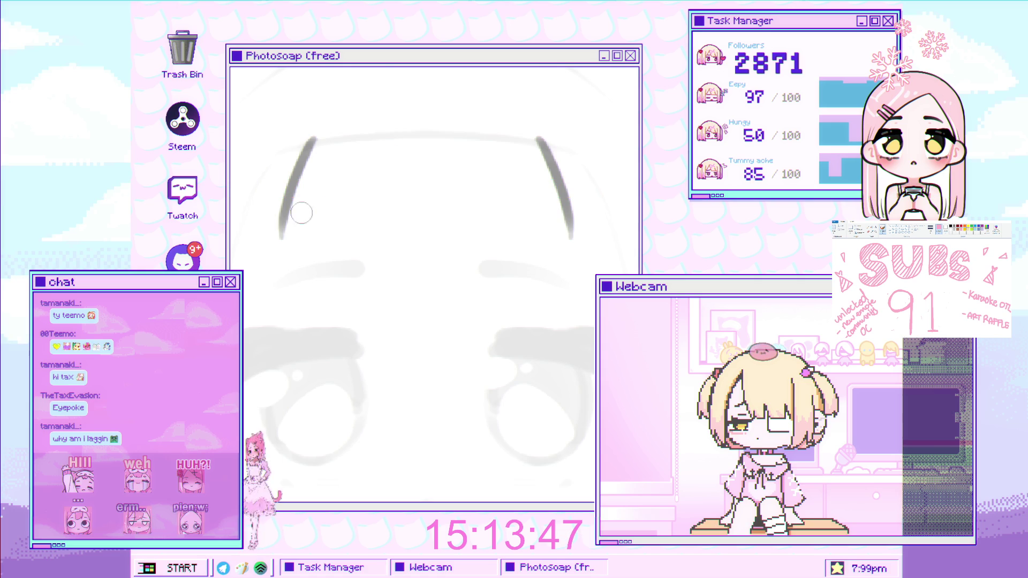
{"action": "mouse_move", "coordinate": [281, 235]}
{"action": "left_mouse_down"}
{"action": "mouse_move", "coordinate": [356, 220]}
{"action": "mouse_move", "coordinate": [370, 182]}
{"action": "mouse_move", "coordinate": [390, 216]}
{"action": "mouse_move", "coordinate": [519, 222]}
{"action": "mouse_move", "coordinate": [573, 243]}
{"action": "left_mouse_up"}
{"action": "key", "text": "ctrl+z"}
{"action": "left_click_drag", "start_coordinate": [518, 194], "coordinate": [517, 223]}
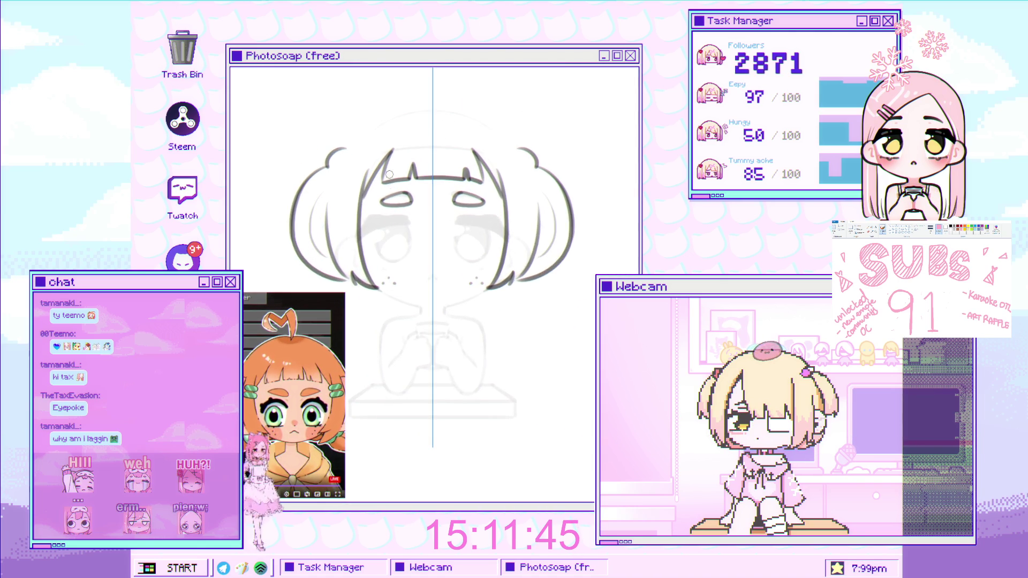
- Erase the inked point at the bangs' right end and redraw the pointed fringe there
{"action": "scroll", "coordinate": [375, 175], "scroll_direction": "down", "scroll_amount": 3}
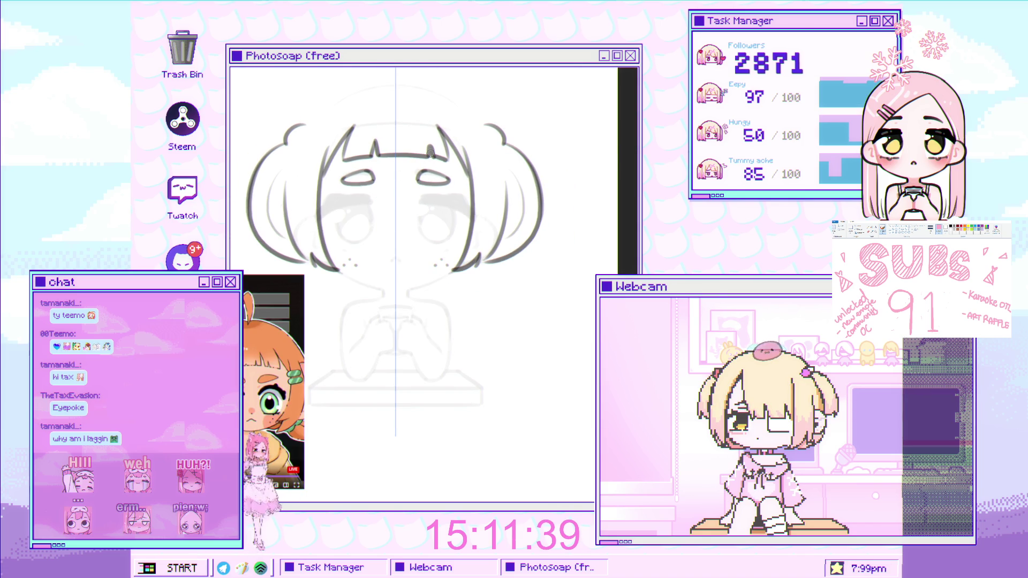
{"action": "scroll", "coordinate": [434, 162], "scroll_direction": "up", "scroll_amount": 2}
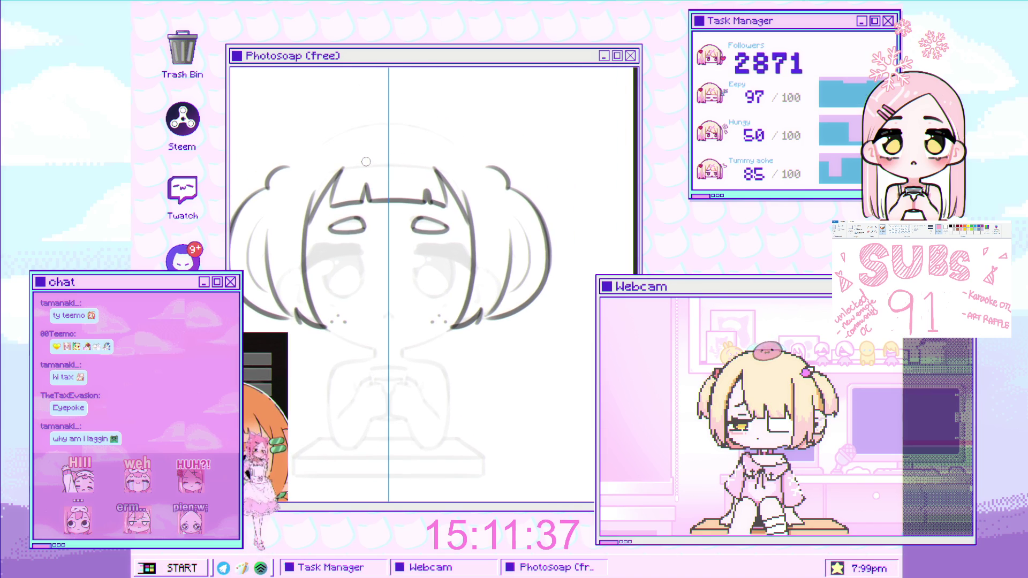
{"action": "scroll", "coordinate": [409, 140], "scroll_direction": "down", "scroll_amount": 4}
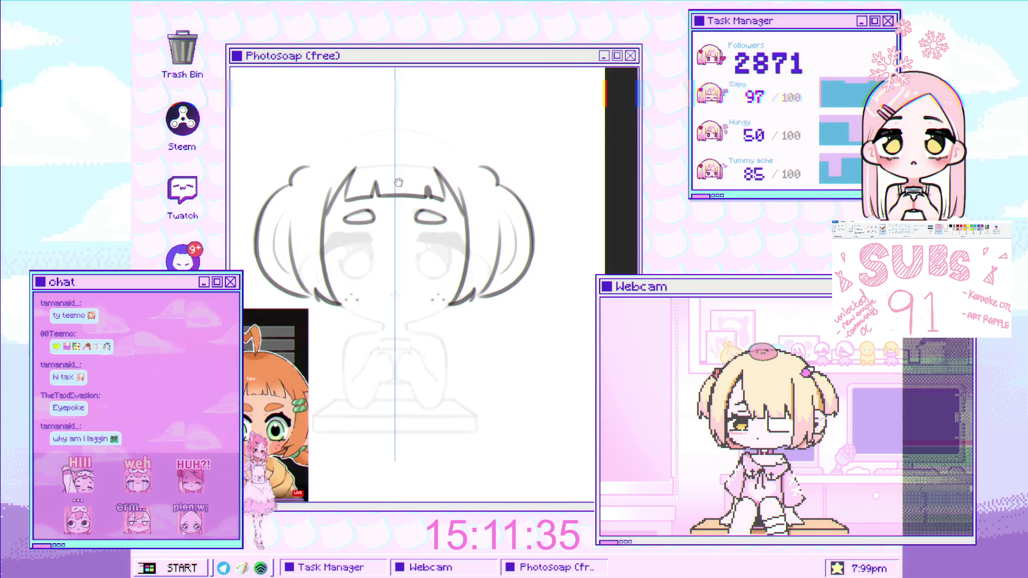
{"action": "scroll", "coordinate": [357, 238], "scroll_direction": "up", "scroll_amount": 3}
{"action": "scroll", "coordinate": [369, 233], "scroll_direction": "down", "scroll_amount": 2}
{"action": "scroll", "coordinate": [385, 228], "scroll_direction": "up", "scroll_amount": 4}
{"action": "scroll", "coordinate": [434, 238], "scroll_direction": "up", "scroll_amount": 1}
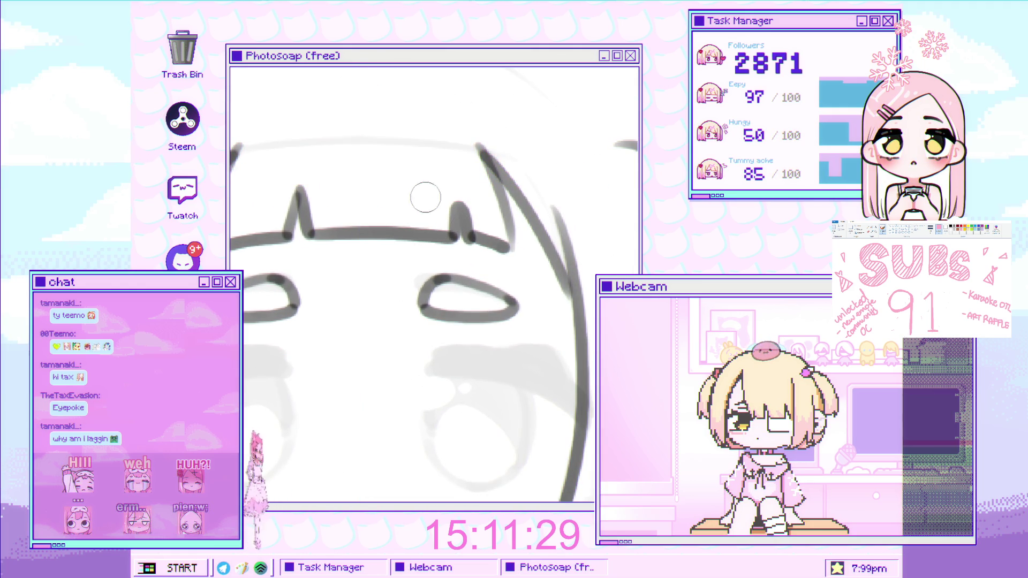
{"action": "left_click_drag", "start_coordinate": [457, 201], "coordinate": [498, 249]}
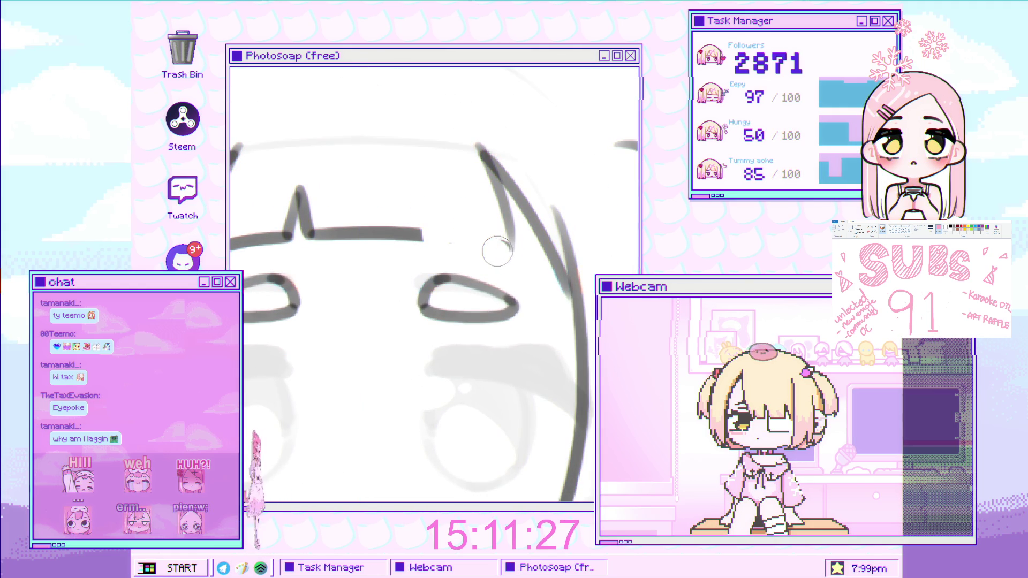
{"action": "left_click_drag", "start_coordinate": [417, 189], "coordinate": [436, 235]}
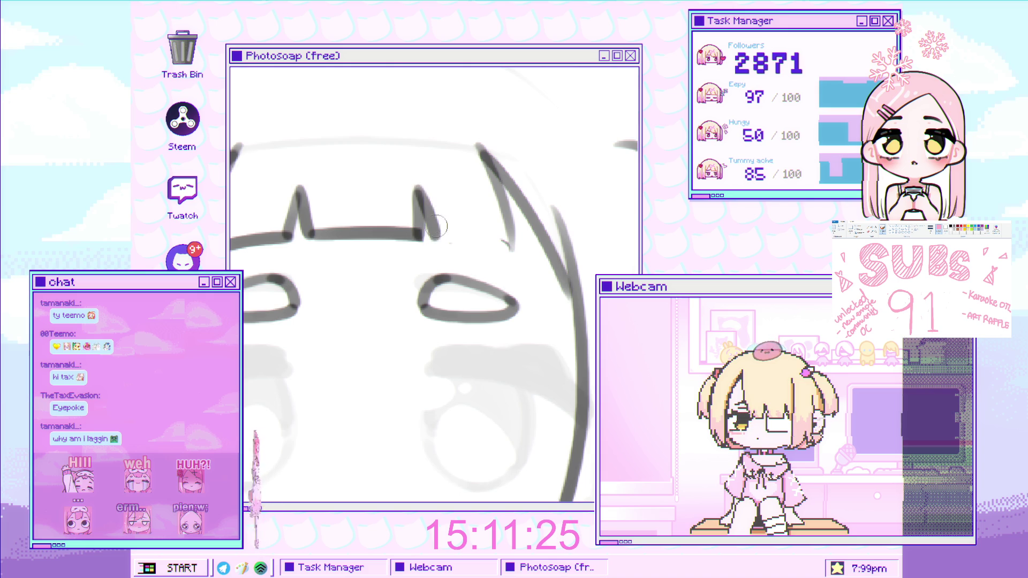
{"action": "scroll", "coordinate": [505, 242], "scroll_direction": "down", "scroll_amount": 5}
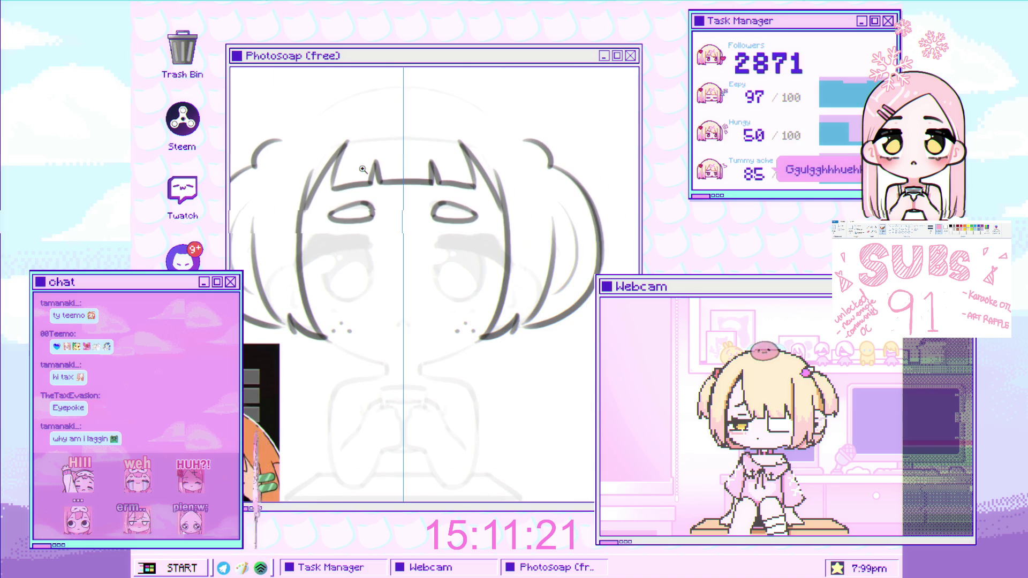
{"action": "scroll", "coordinate": [375, 155], "scroll_direction": "down", "scroll_amount": 3}
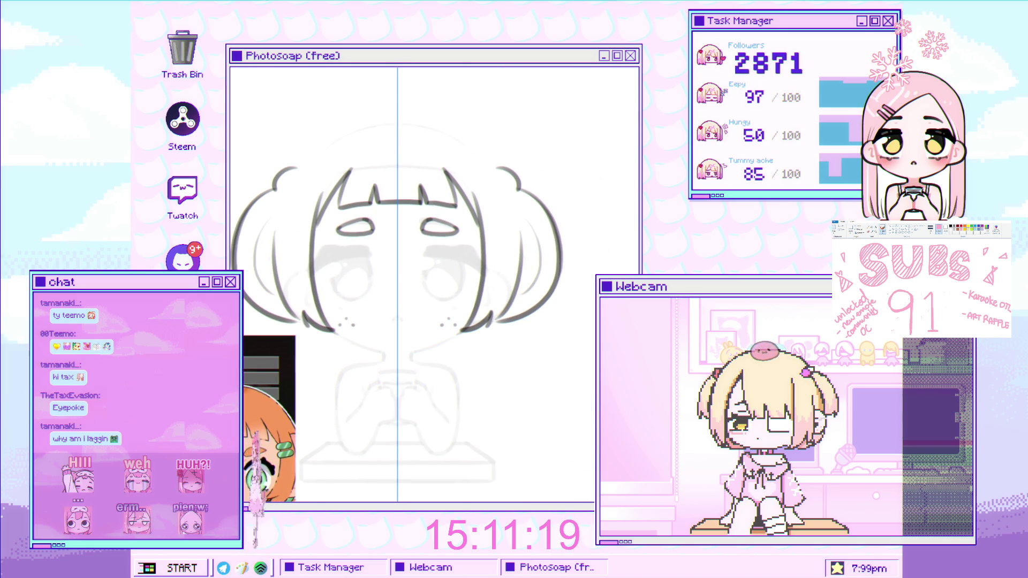
- Ink curved hair strokes on both sides of the head and extend the outline beside the left cheek
{"action": "scroll", "coordinate": [412, 284], "scroll_direction": "up", "scroll_amount": 4}
{"action": "left_click_drag", "start_coordinate": [564, 214], "coordinate": [610, 270]}
{"action": "mouse_move", "coordinate": [262, 214]}
{"action": "left_mouse_down"}
{"action": "mouse_move", "coordinate": [238, 242]}
{"action": "mouse_move", "coordinate": [403, 163]}
{"action": "left_mouse_up"}
{"action": "key", "text": "ctrl+y"}
{"action": "key", "text": "ctrl+y"}
{"action": "scroll", "coordinate": [405, 164], "scroll_direction": "down", "scroll_amount": 3}
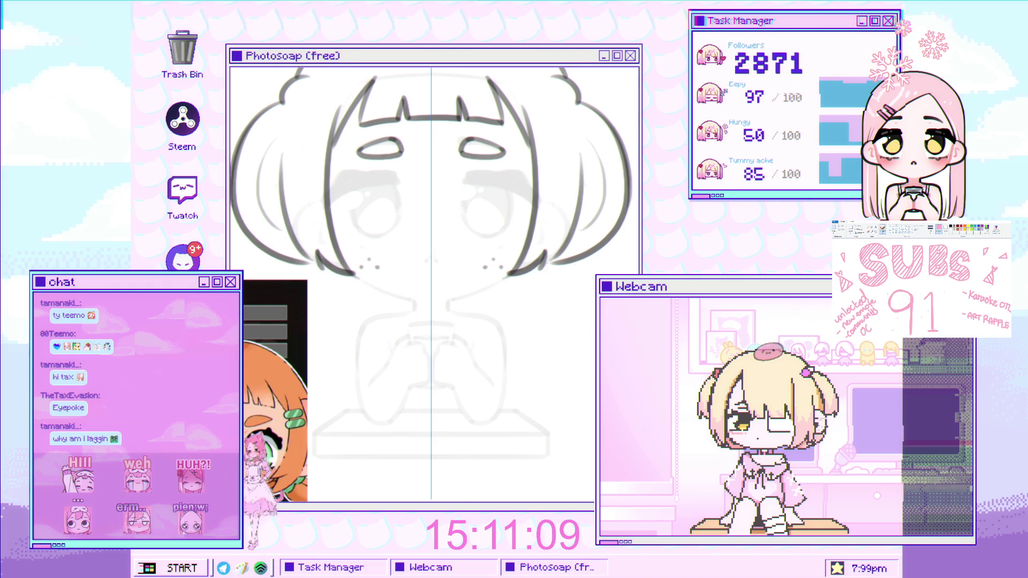
{"action": "scroll", "coordinate": [360, 223], "scroll_direction": "up", "scroll_amount": 2}
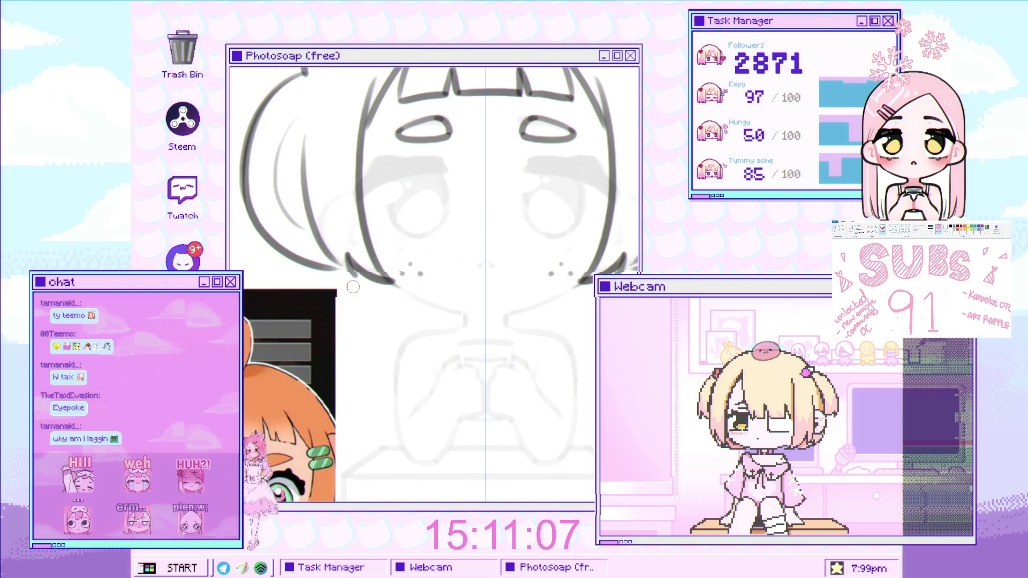
{"action": "left_click_drag", "start_coordinate": [328, 265], "coordinate": [369, 304]}
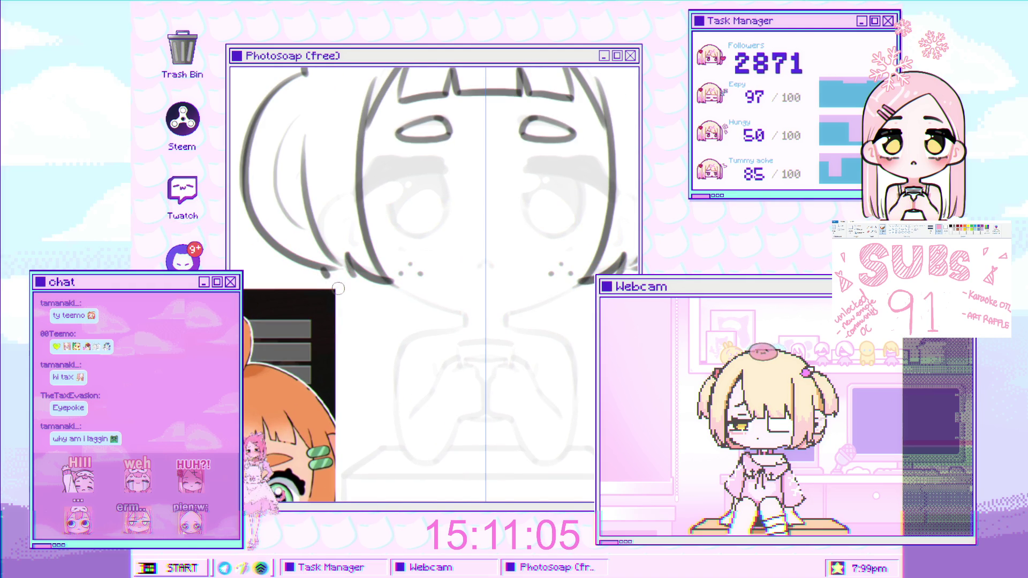
- Ink the hair bobble crescents, undoing retries, then draw the curve joining the two bobbles
{"action": "scroll", "coordinate": [405, 328], "scroll_direction": "down", "scroll_amount": 2}
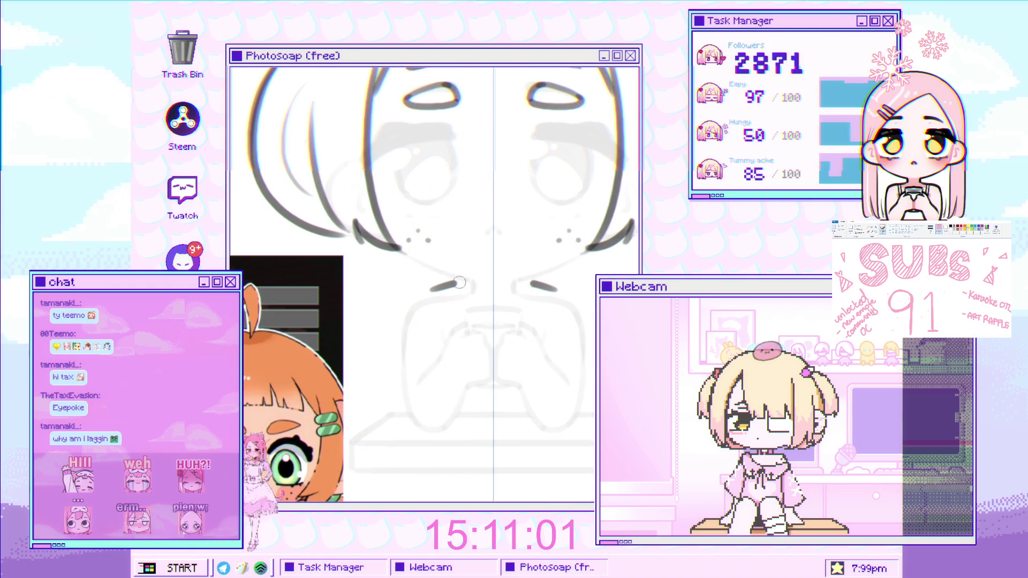
{"action": "scroll", "coordinate": [412, 289], "scroll_direction": "down", "scroll_amount": 3}
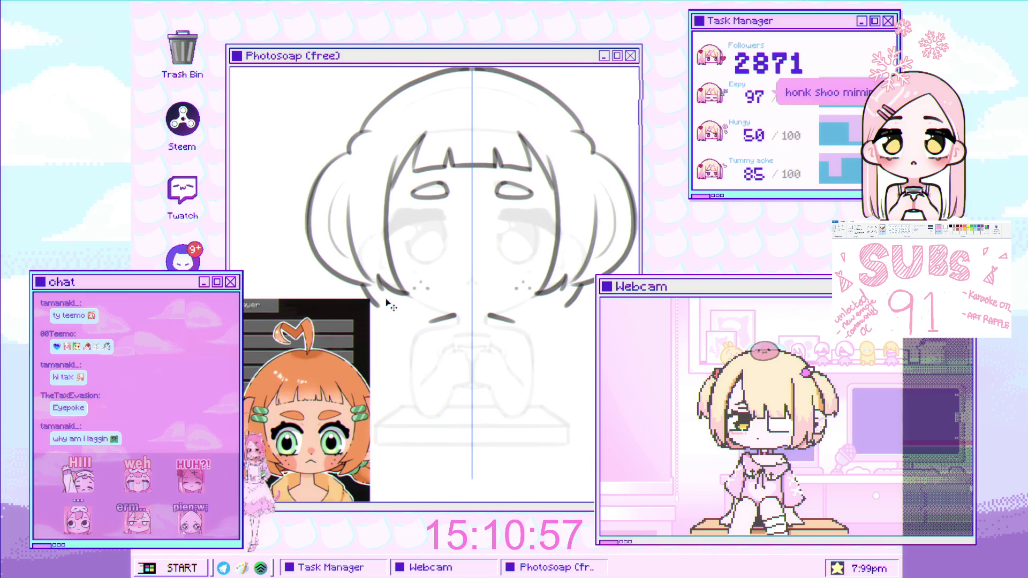
{"action": "scroll", "coordinate": [383, 297], "scroll_direction": "up", "scroll_amount": 5}
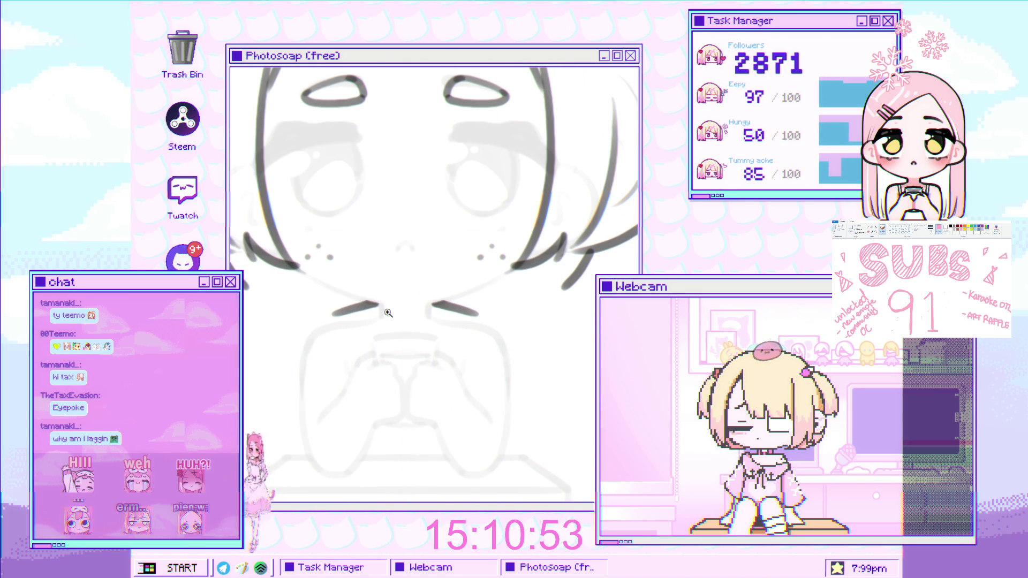
{"action": "scroll", "coordinate": [396, 295], "scroll_direction": "down", "scroll_amount": 2}
{"action": "scroll", "coordinate": [426, 214], "scroll_direction": "up", "scroll_amount": 5}
{"action": "mouse_move", "coordinate": [435, 301]}
{"action": "left_mouse_down"}
{"action": "mouse_move", "coordinate": [413, 378]}
{"action": "mouse_move", "coordinate": [465, 395]}
{"action": "mouse_move", "coordinate": [407, 347]}
{"action": "mouse_move", "coordinate": [469, 385]}
{"action": "mouse_move", "coordinate": [441, 397]}
{"action": "left_mouse_up"}
{"action": "key", "text": "ctrl+z"}
{"action": "key", "text": "ctrl+z"}
{"action": "key", "text": "ctrl+z"}
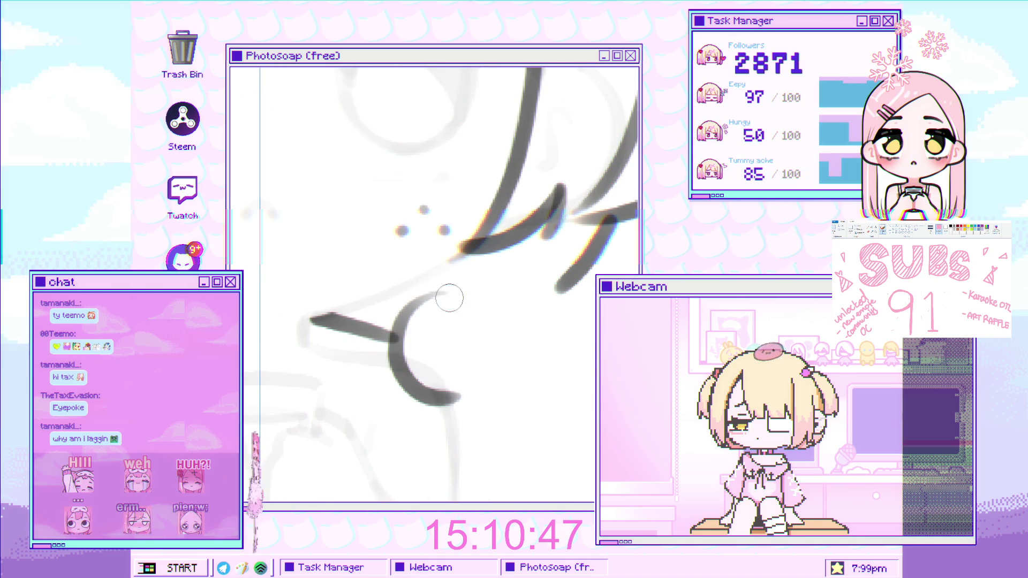
{"action": "left_click_drag", "start_coordinate": [455, 300], "coordinate": [466, 396]}
{"action": "key", "text": "ctrl+z"}
{"action": "key", "text": "ctrl+z"}
{"action": "left_click_drag", "start_coordinate": [466, 296], "coordinate": [470, 351]}
{"action": "key", "text": "ctrl+z"}
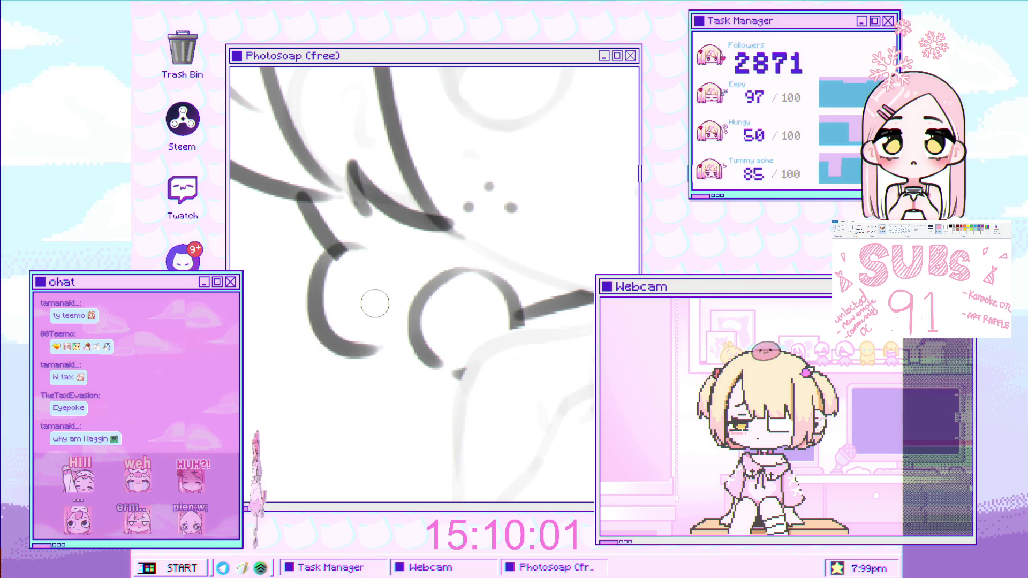
{"action": "left_click_drag", "start_coordinate": [343, 253], "coordinate": [422, 315]}
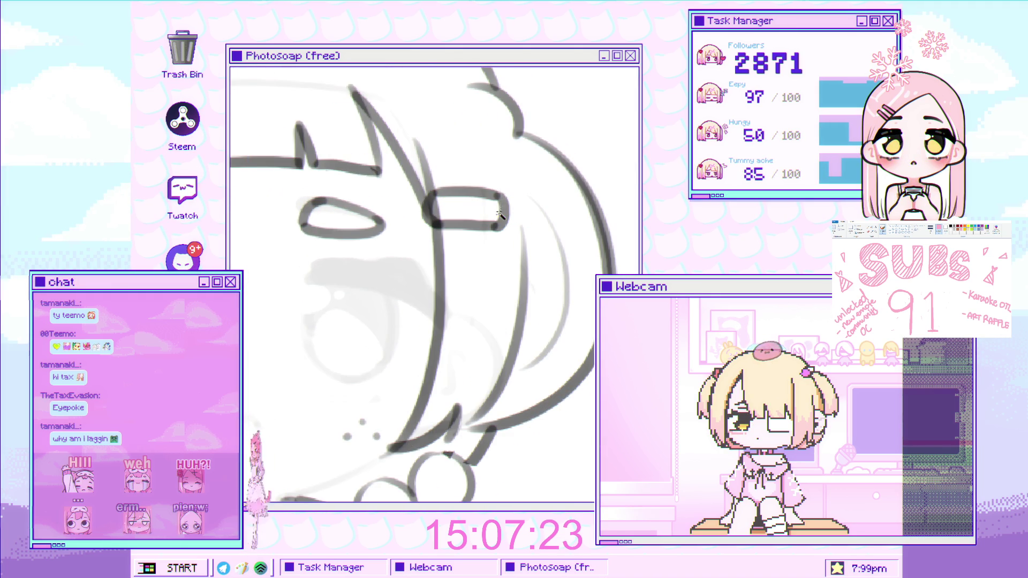
- Outline a second hair clip with a closed lower loop below the first
{"action": "scroll", "coordinate": [433, 230], "scroll_direction": "up", "scroll_amount": 2}
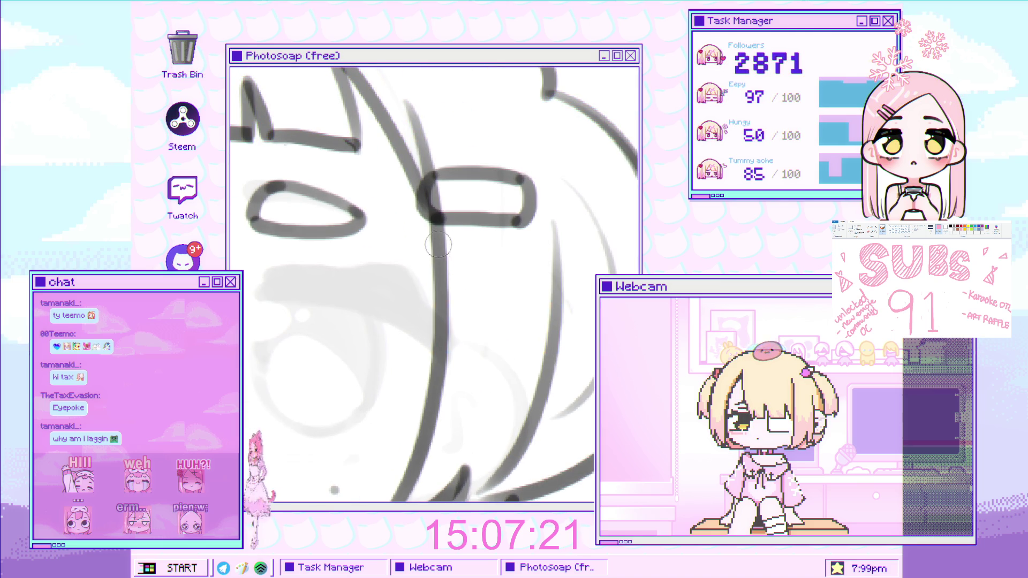
{"action": "left_click_drag", "start_coordinate": [442, 236], "coordinate": [430, 282]}
{"action": "mouse_move", "coordinate": [438, 237]}
{"action": "left_mouse_down"}
{"action": "mouse_move", "coordinate": [516, 246]}
{"action": "mouse_move", "coordinate": [517, 286]}
{"action": "left_mouse_up"}
{"action": "left_click_drag", "start_coordinate": [434, 281], "coordinate": [517, 286]}
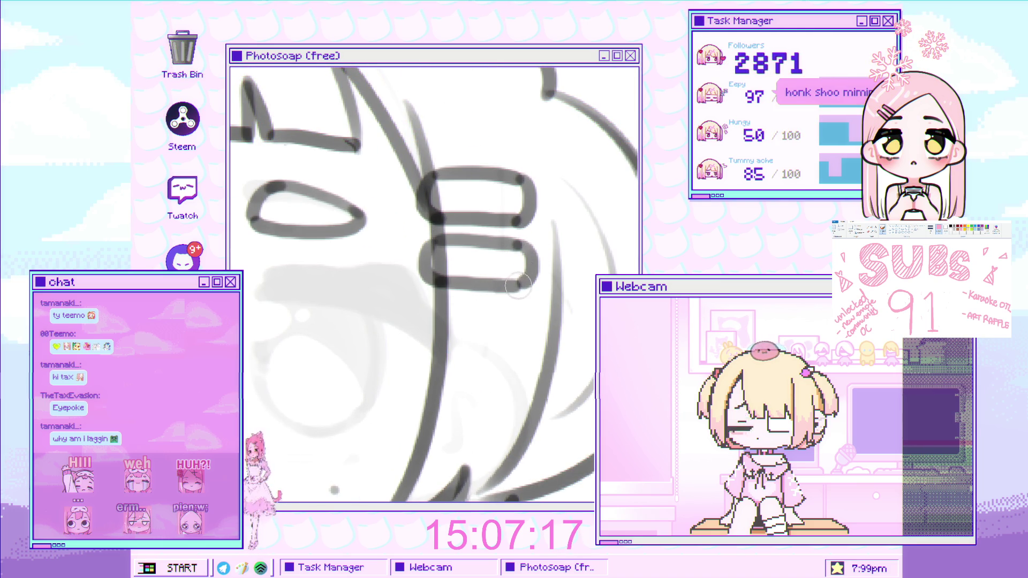
{"action": "scroll", "coordinate": [495, 230], "scroll_direction": "down", "scroll_amount": 5}
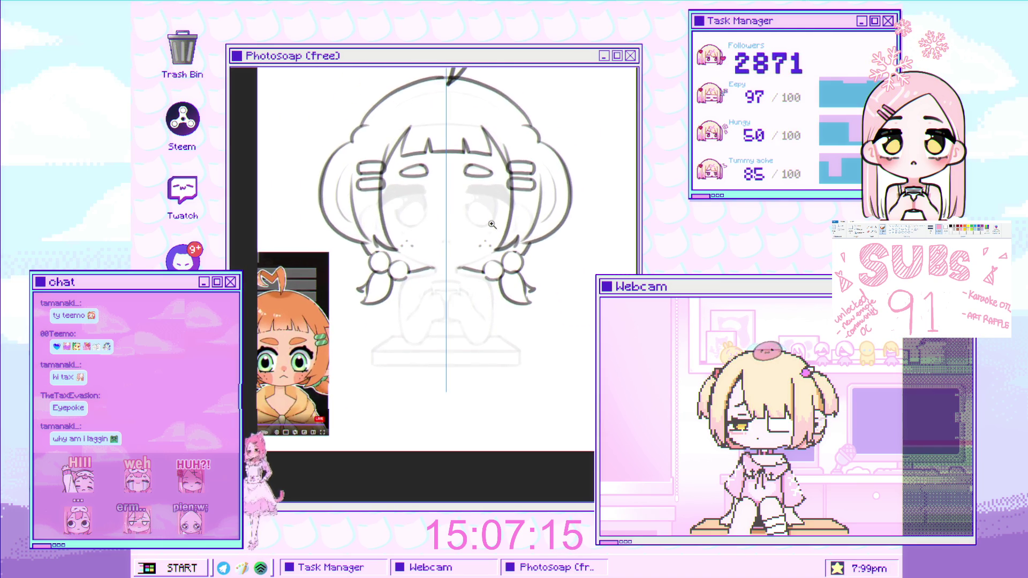
{"action": "scroll", "coordinate": [494, 230], "scroll_direction": "up", "scroll_amount": 5}
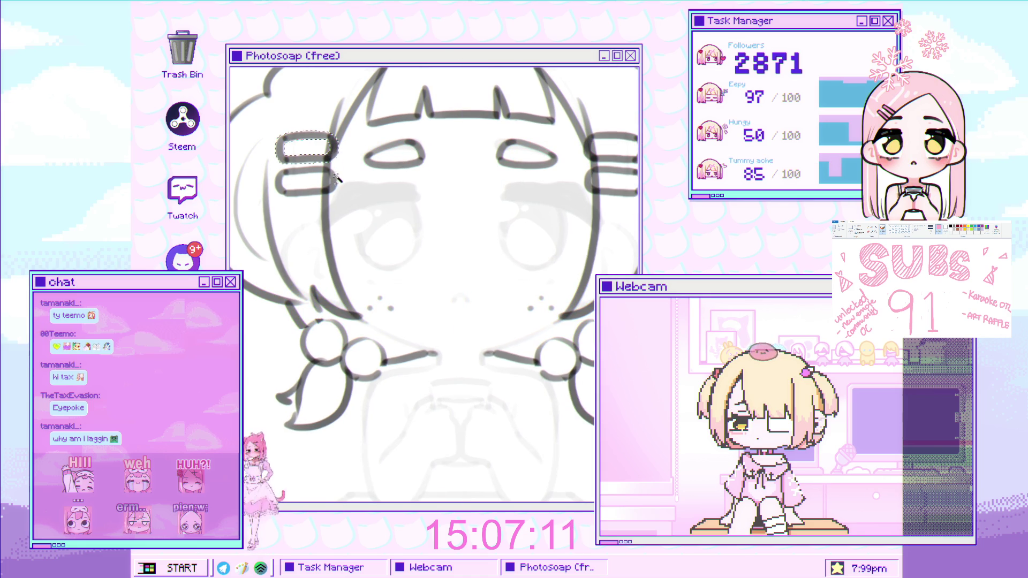
- Select both left hair clips and tilt them slightly
{"action": "key", "text": "ctrl+t"}
{"action": "left_click_drag", "start_coordinate": [348, 176], "coordinate": [377, 154]}
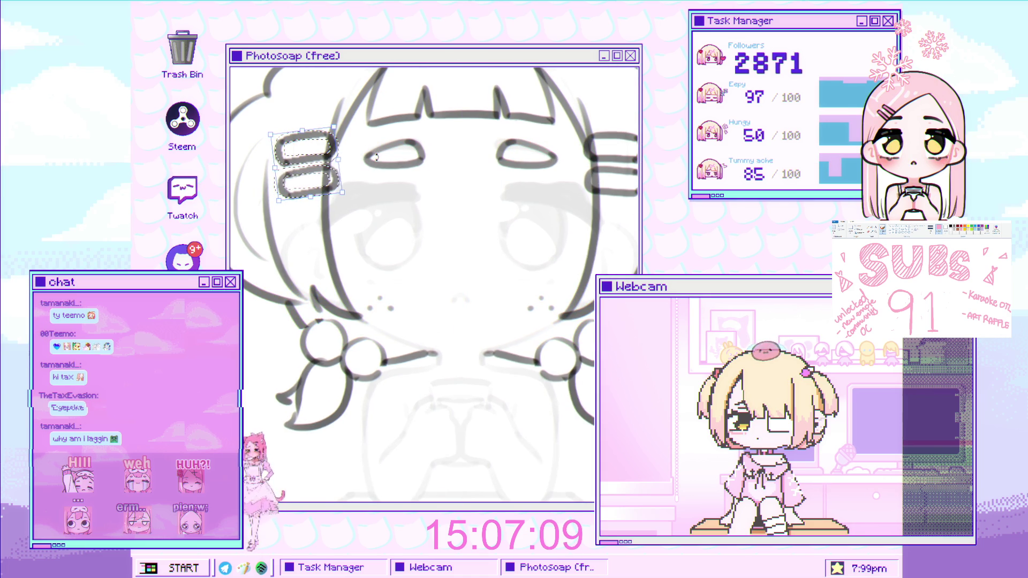
{"action": "scroll", "coordinate": [379, 164], "scroll_direction": "down", "scroll_amount": 2}
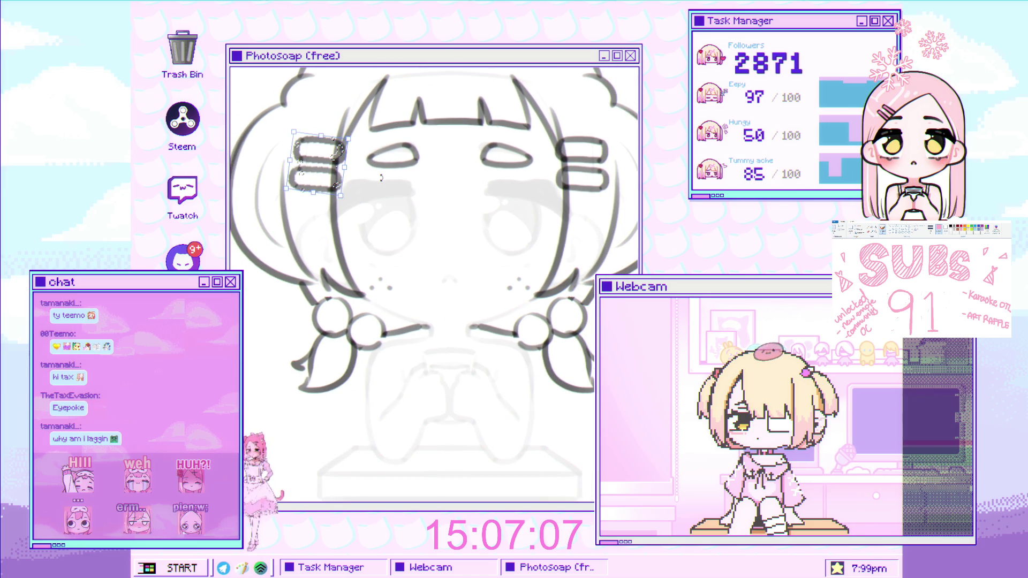
{"action": "key", "text": "Return"}
- Select both right hair clips and tilt them, then zoom out to show the whole drawing
{"action": "left_click_drag", "start_coordinate": [557, 167], "coordinate": [610, 190]}
{"action": "left_click_drag", "start_coordinate": [551, 131], "coordinate": [613, 163]}
{"action": "key", "text": "ctrl+t"}
{"action": "left_click_drag", "start_coordinate": [548, 193], "coordinate": [542, 198]}
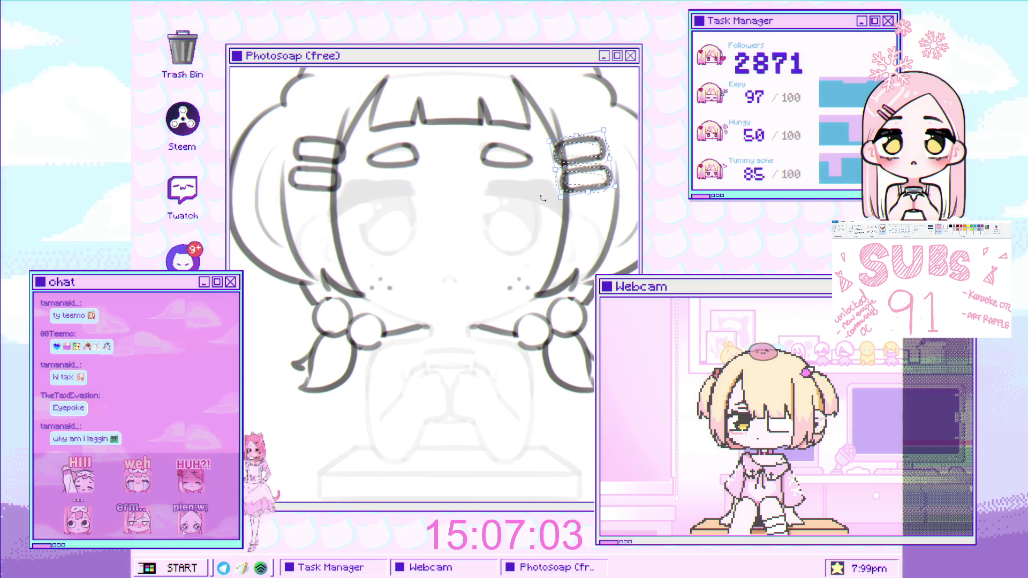
{"action": "key", "text": "Return"}
{"action": "key", "text": "ctrl+minus"}
{"action": "key", "text": "ctrl+minus"}
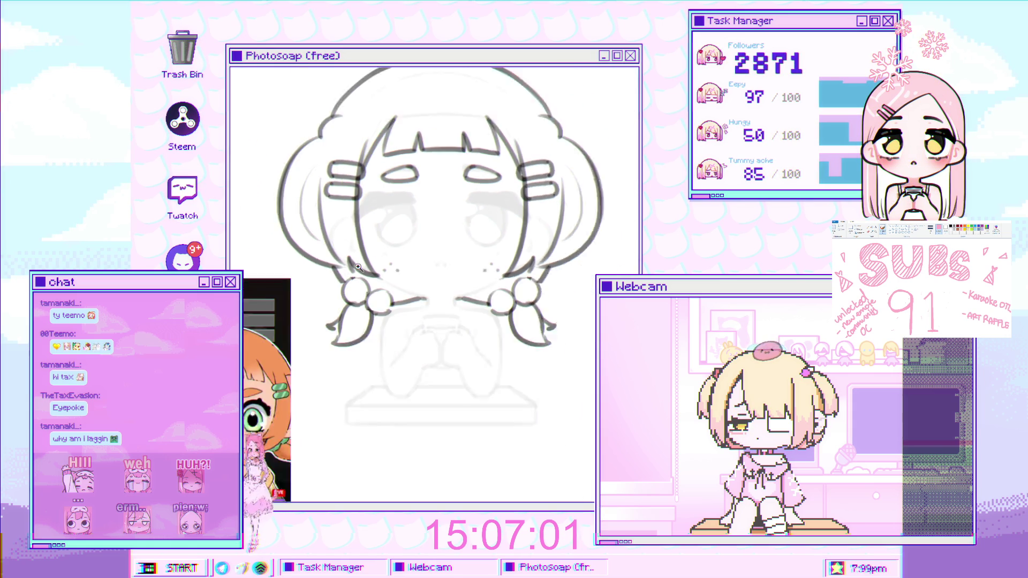
- Zoom in on the chibi's face and turn on mirror symmetry down the centre
{"action": "key", "text": "ctrl+plus"}
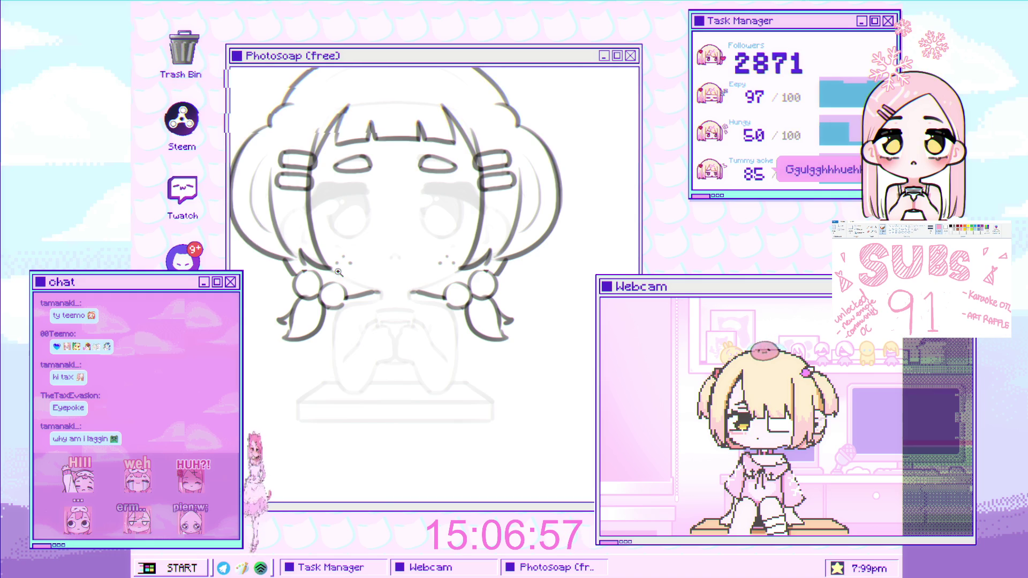
{"action": "key", "text": "ctrl+plus"}
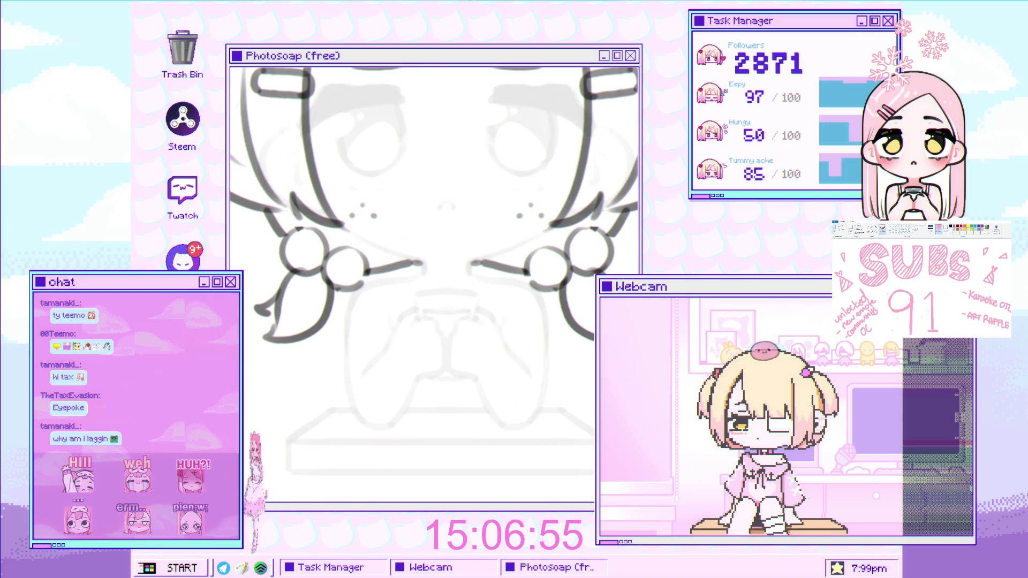
{"action": "key", "text": "ctrl+semicolon"}
{"action": "mouse_move", "coordinate": [423, 277]}
{"action": "left_mouse_down"}
{"action": "mouse_move", "coordinate": [453, 239]}
{"action": "mouse_move", "coordinate": [408, 212]}
{"action": "mouse_move", "coordinate": [390, 228]}
{"action": "mouse_move", "coordinate": [433, 247]}
{"action": "left_mouse_up"}
- Retry the diagonal hand strokes, then ink the peaked top of the hands, mirrored
{"action": "key", "text": "ctrl+z"}
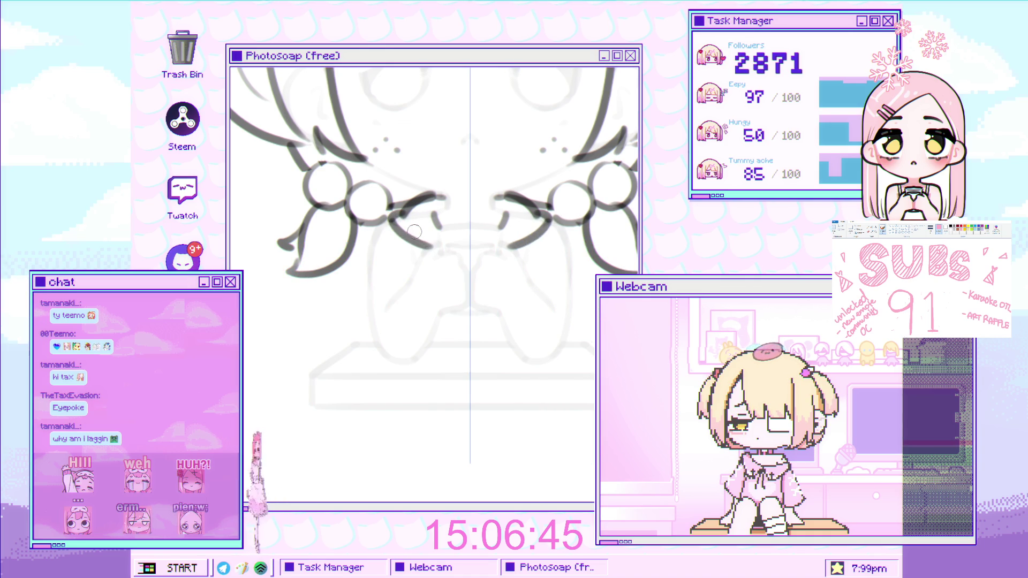
{"action": "scroll", "coordinate": [415, 232], "scroll_direction": "down", "scroll_amount": 2}
{"action": "scroll", "coordinate": [430, 238], "scroll_direction": "up", "scroll_amount": 2}
{"action": "scroll", "coordinate": [423, 241], "scroll_direction": "up", "scroll_amount": 3}
{"action": "scroll", "coordinate": [428, 241], "scroll_direction": "up", "scroll_amount": 2}
{"action": "key", "text": "ctrl+z"}
{"action": "key", "text": "ctrl+z"}
{"action": "left_click_drag", "start_coordinate": [408, 246], "coordinate": [432, 290]}
- Redraw the hand's left side lower and ink a longer mirrored curve beside the cheek
{"action": "key", "text": "ctrl+z"}
{"action": "left_click_drag", "start_coordinate": [408, 246], "coordinate": [437, 283]}
{"action": "mouse_move", "coordinate": [406, 245]}
{"action": "left_mouse_down"}
{"action": "mouse_move", "coordinate": [385, 276]}
{"action": "mouse_move", "coordinate": [423, 306]}
{"action": "left_mouse_up"}
{"action": "scroll", "coordinate": [401, 261], "scroll_direction": "up", "scroll_amount": 2}
{"action": "key", "text": "ctrl+z"}
{"action": "key", "text": "ctrl+z"}
{"action": "mouse_move", "coordinate": [408, 239]}
{"action": "left_mouse_down"}
{"action": "mouse_move", "coordinate": [379, 272]}
{"action": "mouse_move", "coordinate": [429, 318]}
{"action": "left_mouse_up"}
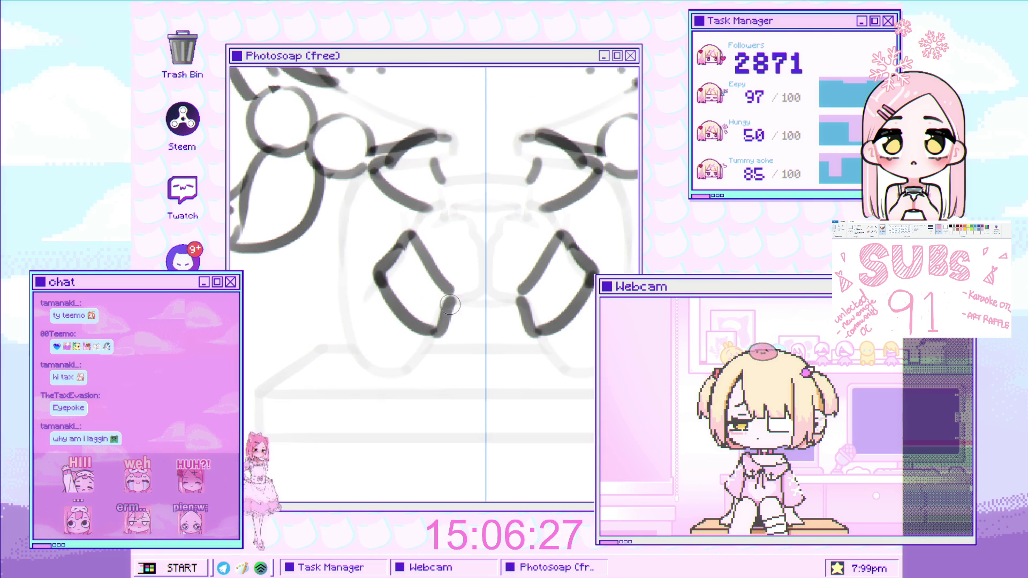
{"action": "scroll", "coordinate": [453, 293], "scroll_direction": "down", "scroll_amount": 2}
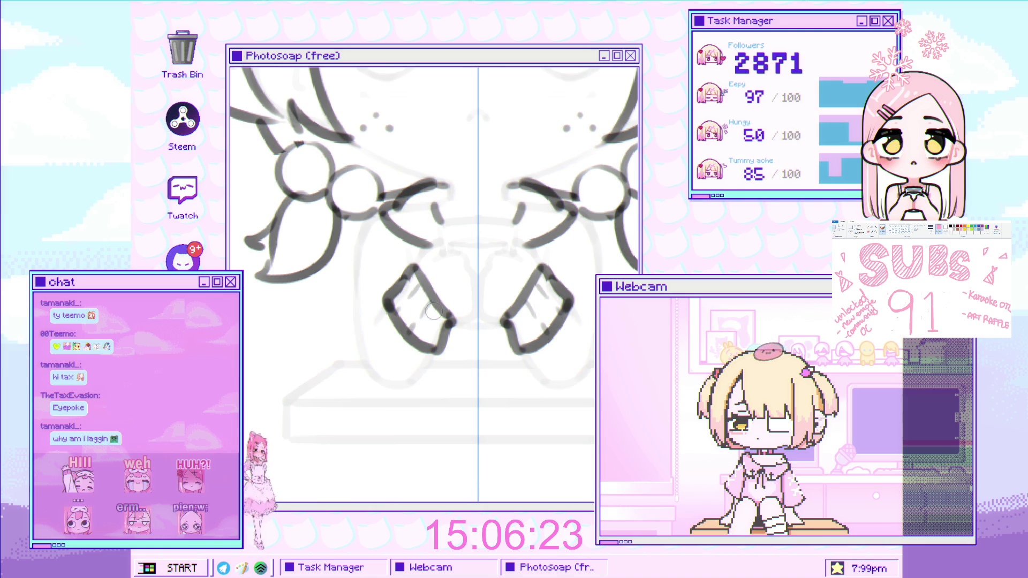
{"action": "scroll", "coordinate": [449, 325], "scroll_direction": "down", "scroll_amount": 3}
{"action": "scroll", "coordinate": [448, 325], "scroll_direction": "up", "scroll_amount": 3}
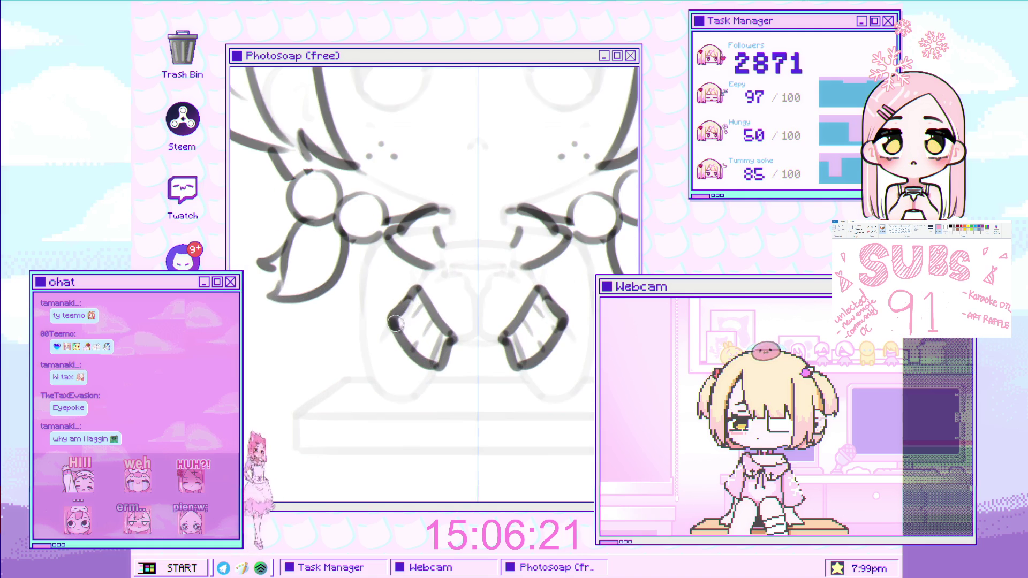
{"action": "key", "text": "ctrl+z"}
{"action": "left_click_drag", "start_coordinate": [385, 312], "coordinate": [376, 346]}
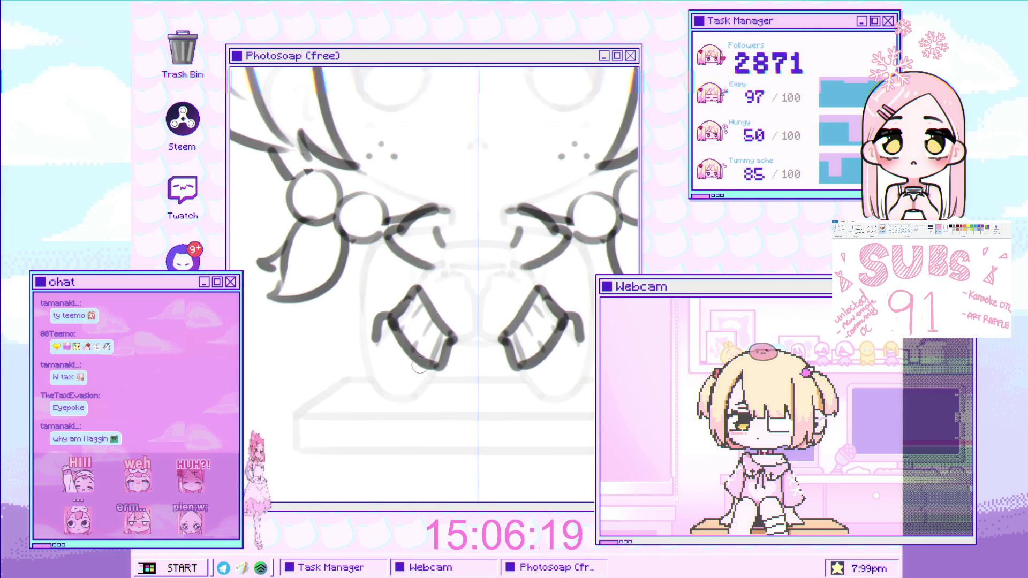
{"action": "scroll", "coordinate": [426, 374], "scroll_direction": "down", "scroll_amount": 3}
{"action": "scroll", "coordinate": [414, 306], "scroll_direction": "up", "scroll_amount": 2}
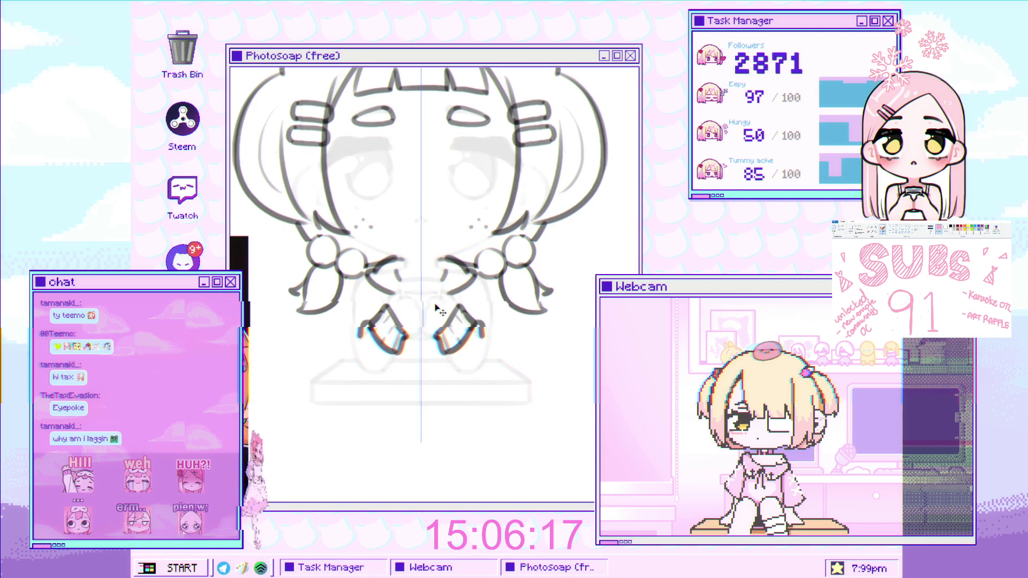
{"action": "scroll", "coordinate": [414, 307], "scroll_direction": "down", "scroll_amount": 2}
{"action": "scroll", "coordinate": [420, 298], "scroll_direction": "up", "scroll_amount": 2}
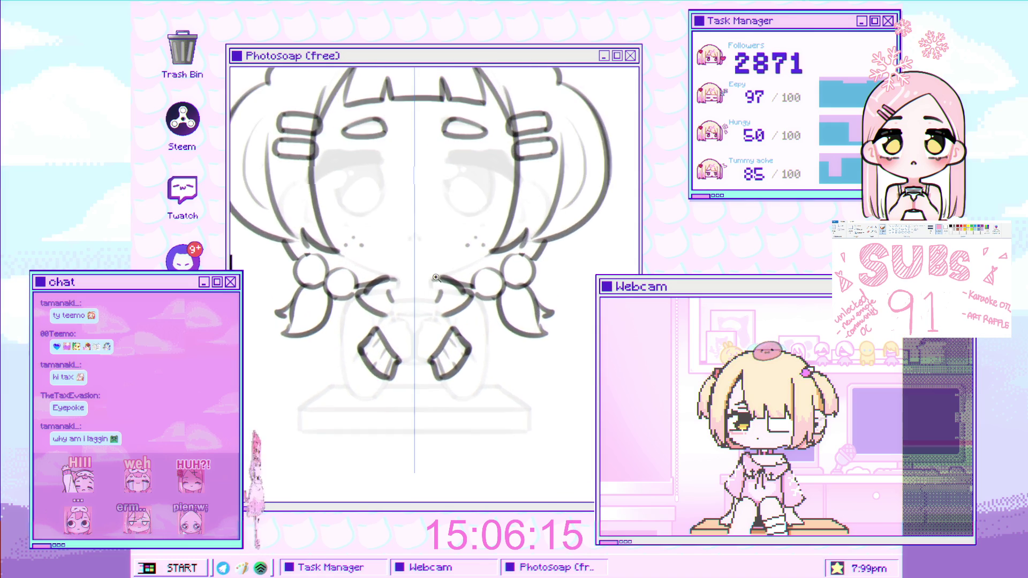
{"action": "scroll", "coordinate": [426, 291], "scroll_direction": "down", "scroll_amount": 1}
{"action": "scroll", "coordinate": [425, 291], "scroll_direction": "up", "scroll_amount": 2}
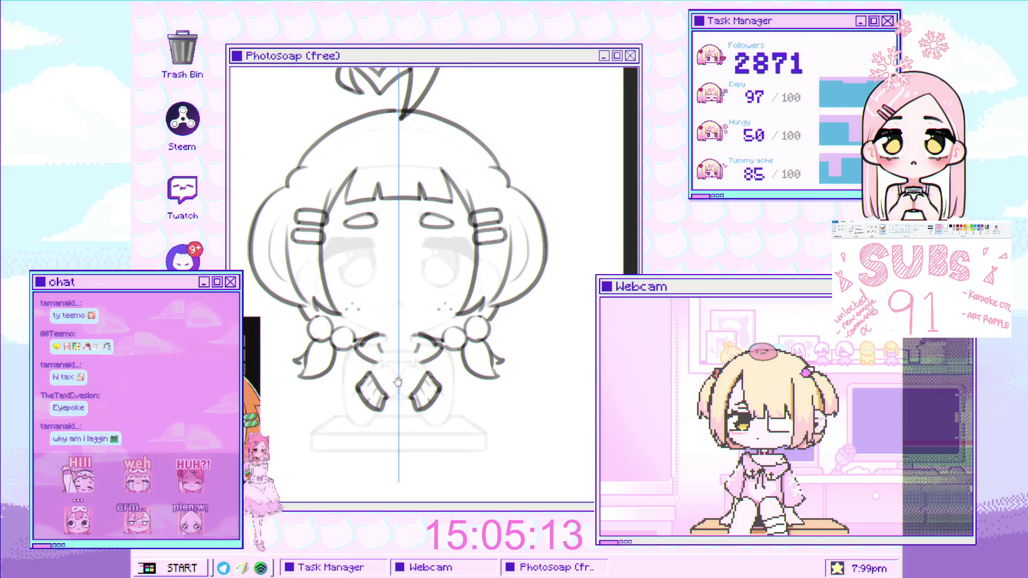
{"action": "scroll", "coordinate": [401, 376], "scroll_direction": "up", "scroll_amount": 3}
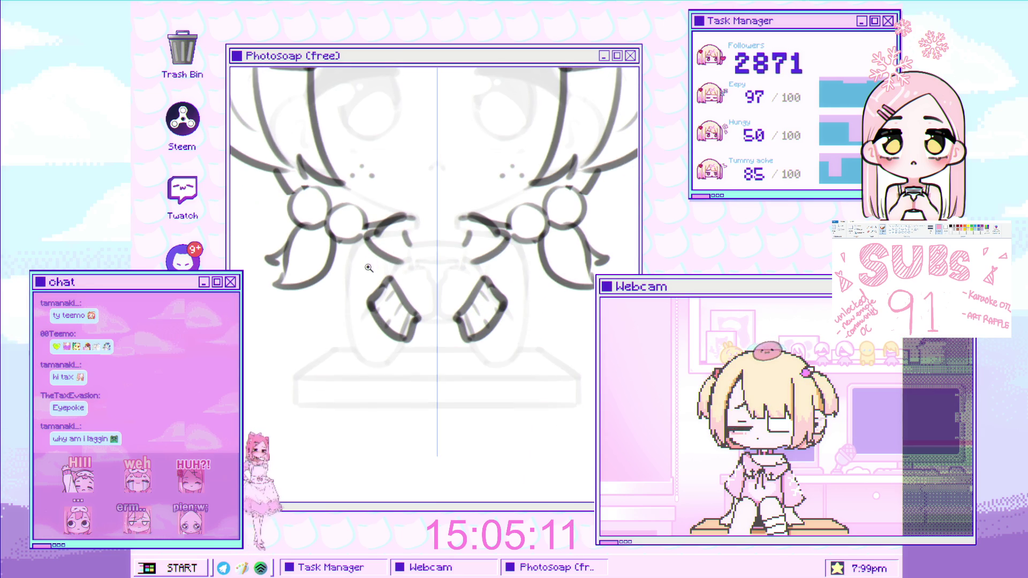
{"action": "scroll", "coordinate": [369, 266], "scroll_direction": "up", "scroll_amount": 1}
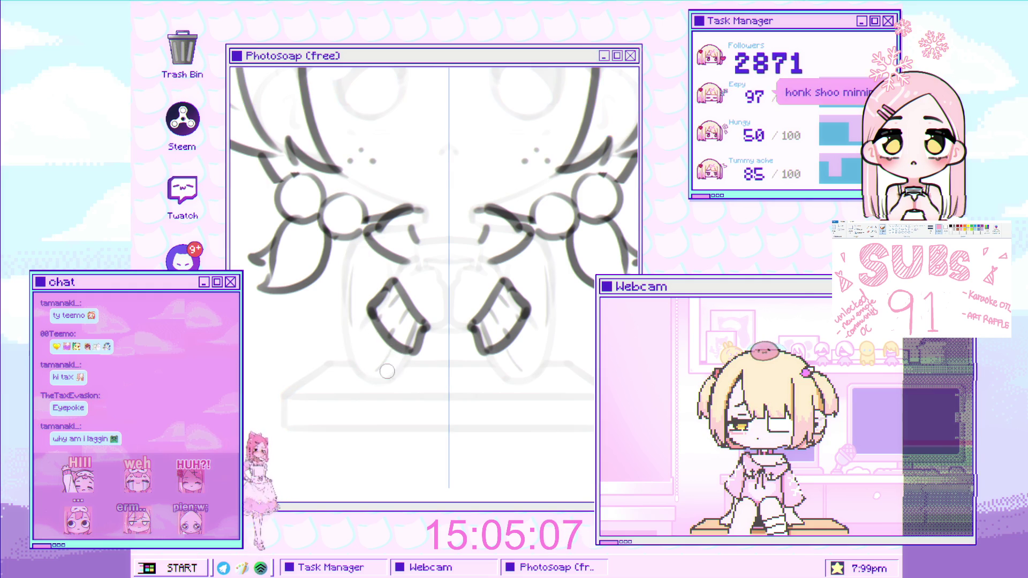
{"action": "left_click_drag", "start_coordinate": [386, 352], "coordinate": [389, 365]}
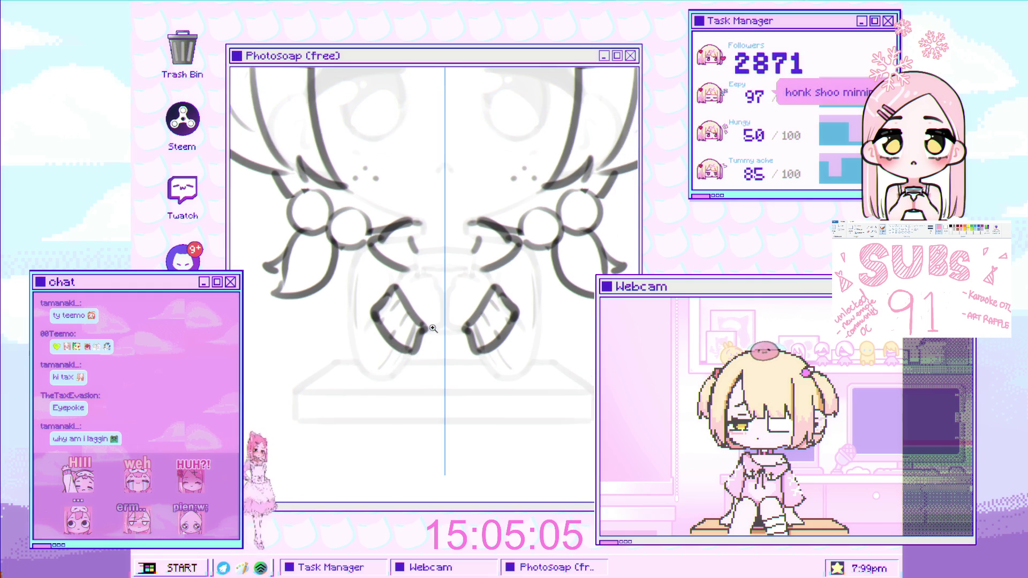
{"action": "scroll", "coordinate": [433, 328], "scroll_direction": "down", "scroll_amount": 3}
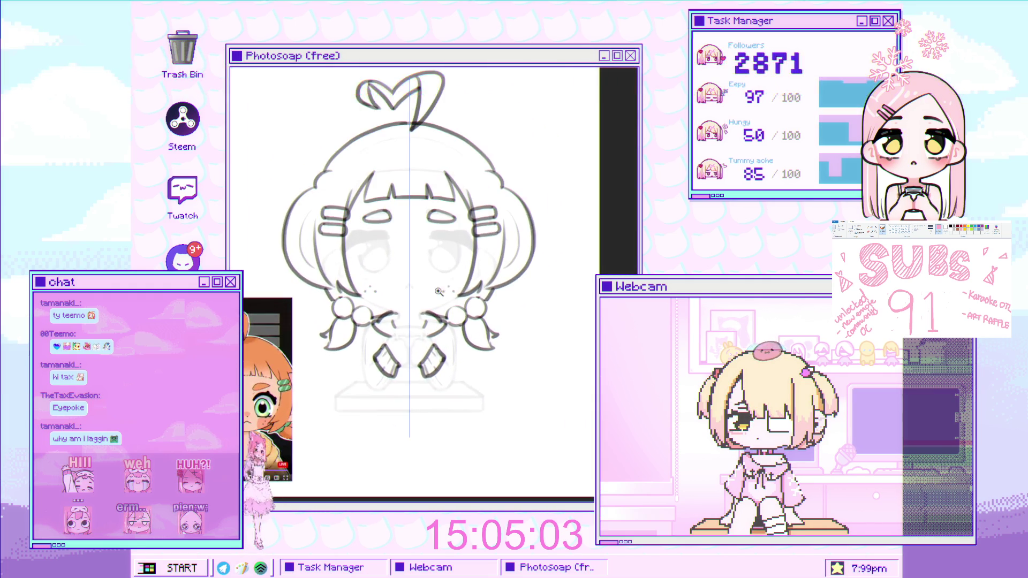
{"action": "scroll", "coordinate": [442, 292], "scroll_direction": "up", "scroll_amount": 4}
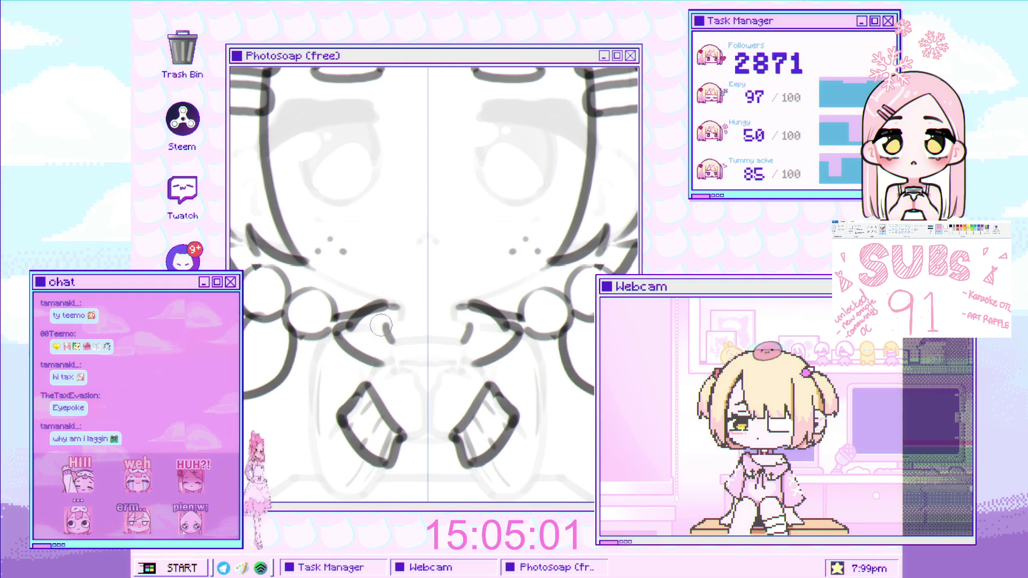
{"action": "scroll", "coordinate": [404, 322], "scroll_direction": "down", "scroll_amount": 1}
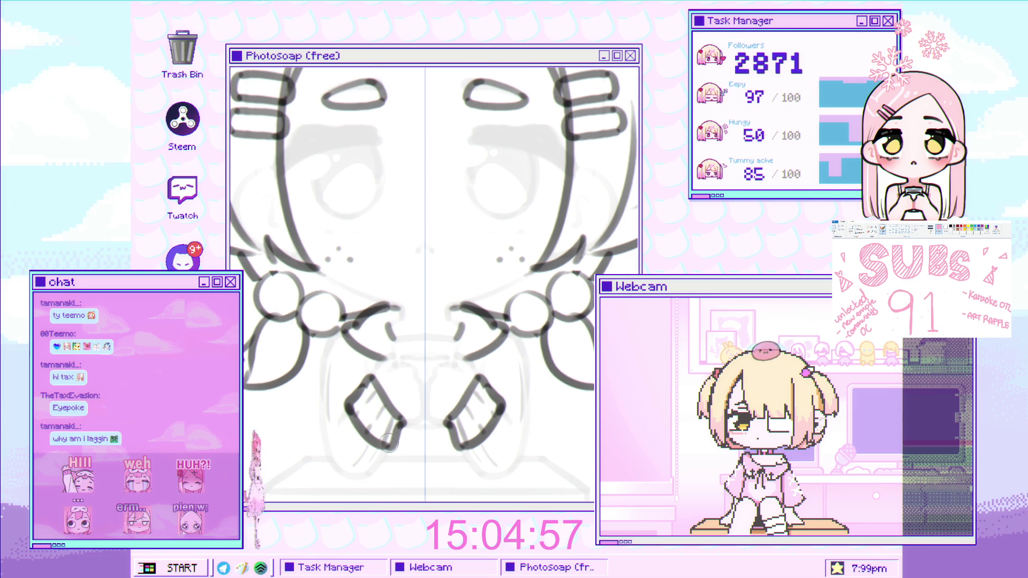
{"action": "scroll", "coordinate": [385, 332], "scroll_direction": "up", "scroll_amount": 5}
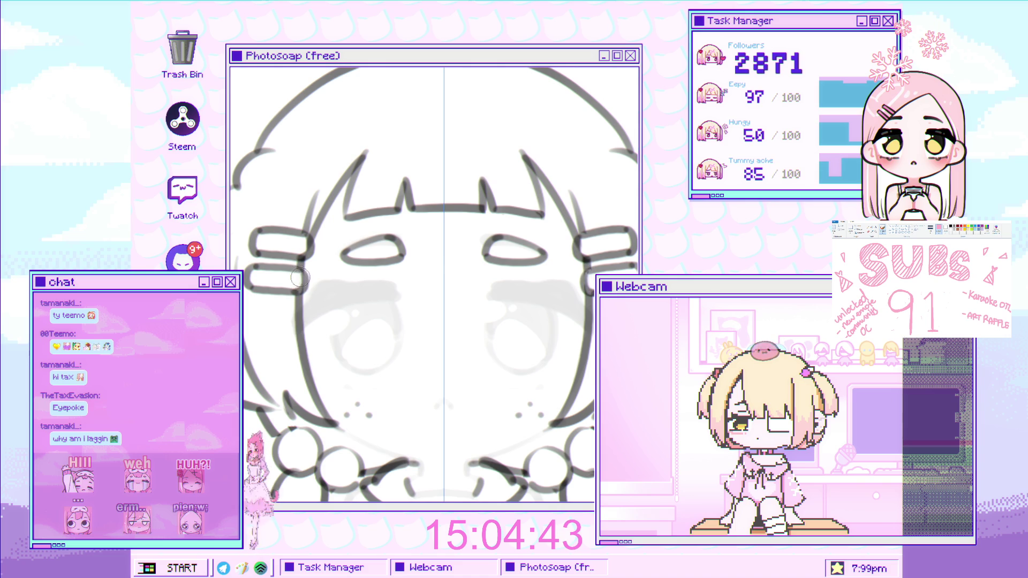
{"action": "scroll", "coordinate": [442, 258], "scroll_direction": "down", "scroll_amount": 5}
{"action": "scroll", "coordinate": [442, 258], "scroll_direction": "up", "scroll_amount": 5}
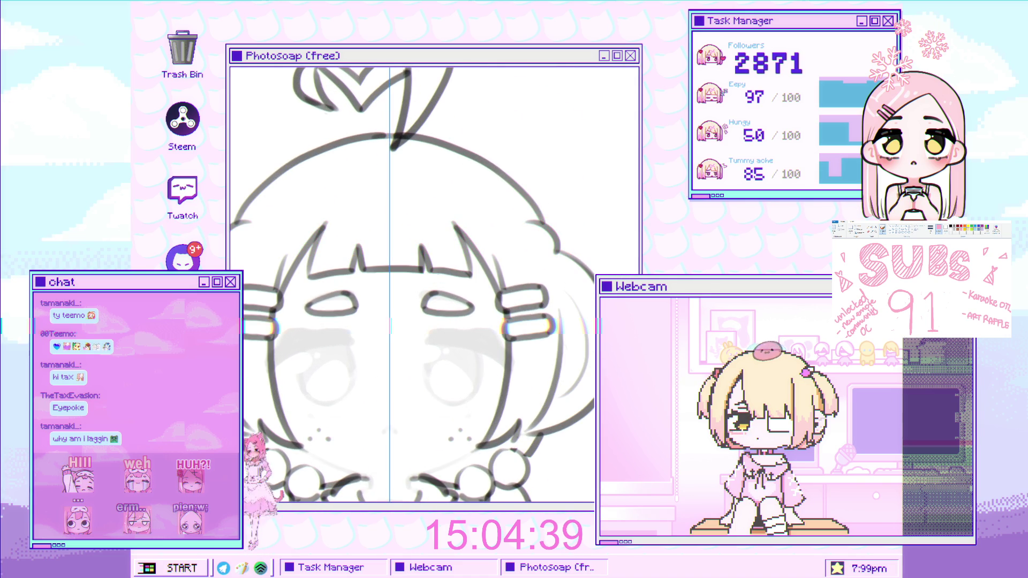
{"action": "scroll", "coordinate": [466, 175], "scroll_direction": "down", "scroll_amount": 5}
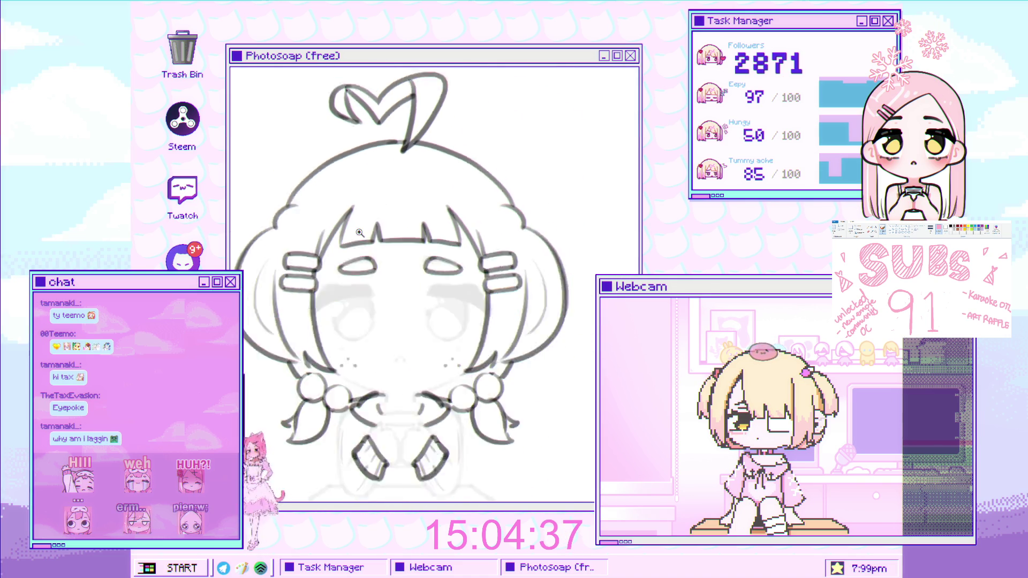
{"action": "scroll", "coordinate": [463, 172], "scroll_direction": "down", "scroll_amount": 2}
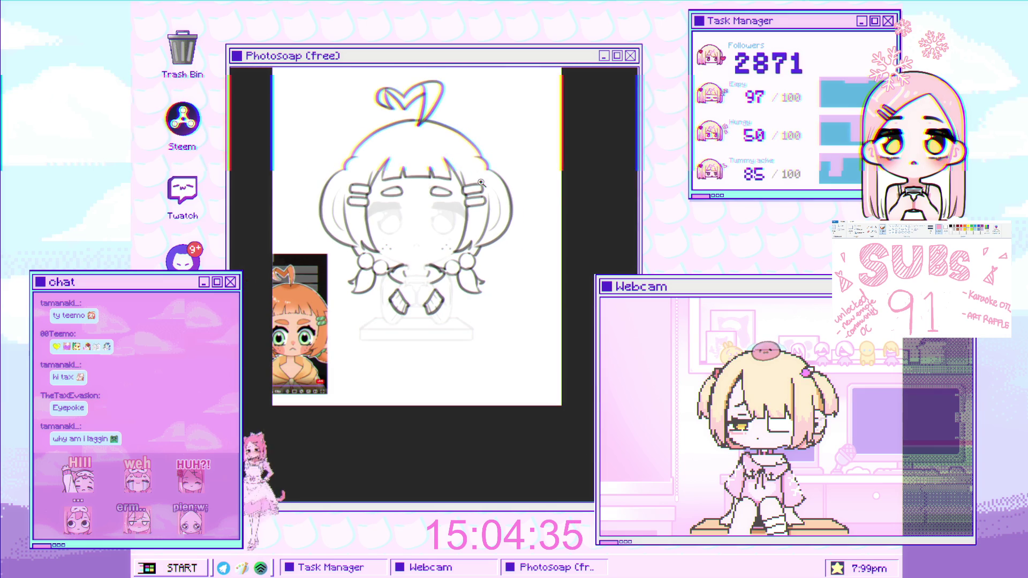
{"action": "scroll", "coordinate": [479, 182], "scroll_direction": "up", "scroll_amount": 1}
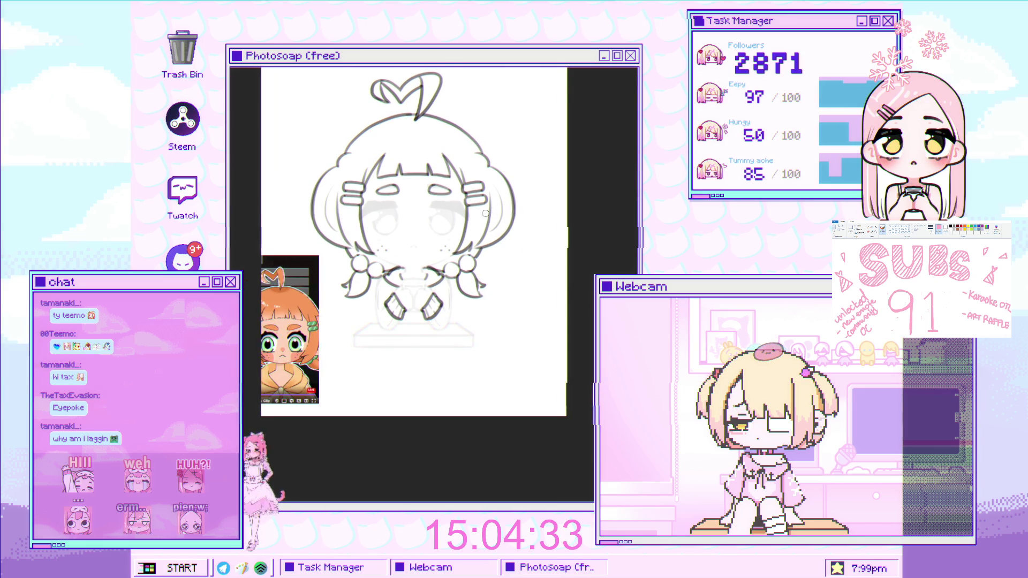
{"action": "scroll", "coordinate": [473, 199], "scroll_direction": "up", "scroll_amount": 1}
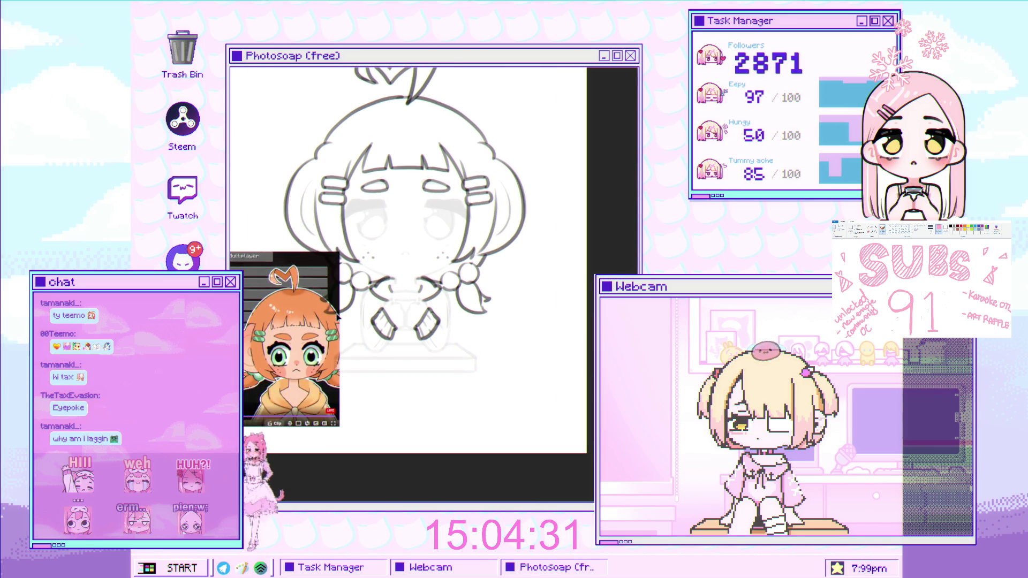
{"action": "scroll", "coordinate": [404, 273], "scroll_direction": "up", "scroll_amount": 2}
{"action": "scroll", "coordinate": [404, 272], "scroll_direction": "down", "scroll_amount": 4}
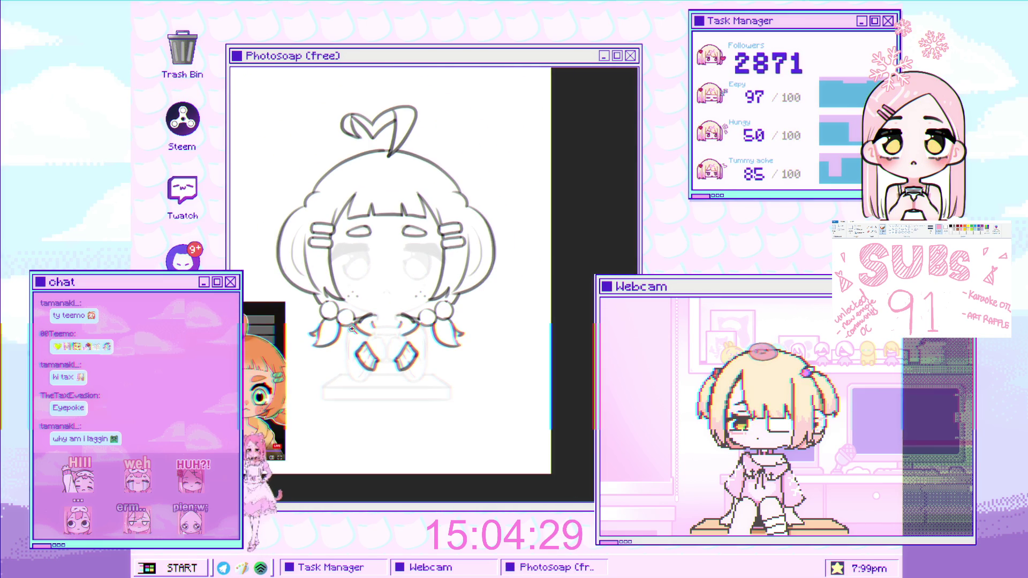
{"action": "scroll", "coordinate": [326, 264], "scroll_direction": "up", "scroll_amount": 3}
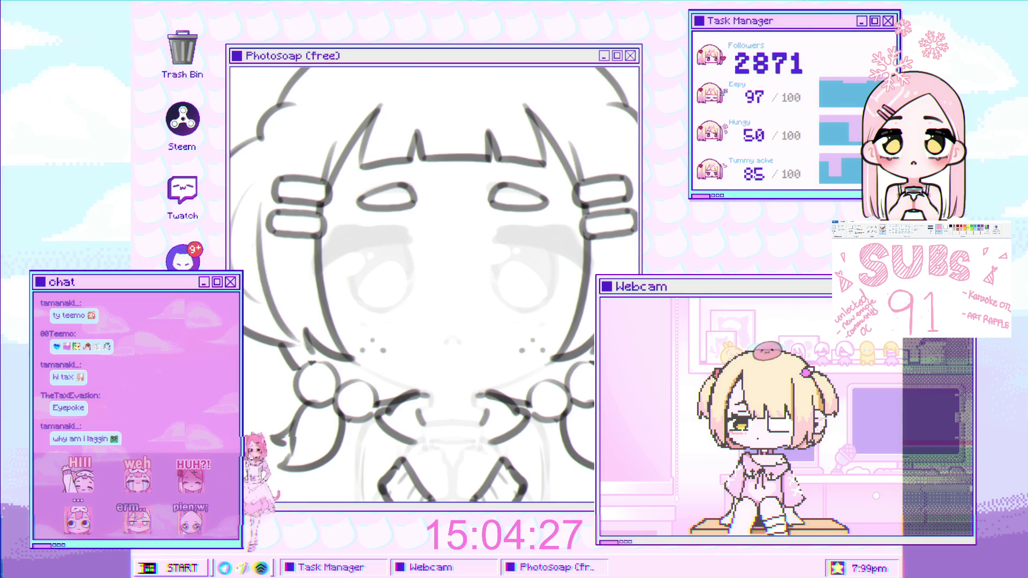
{"action": "scroll", "coordinate": [246, 276], "scroll_direction": "down", "scroll_amount": 2}
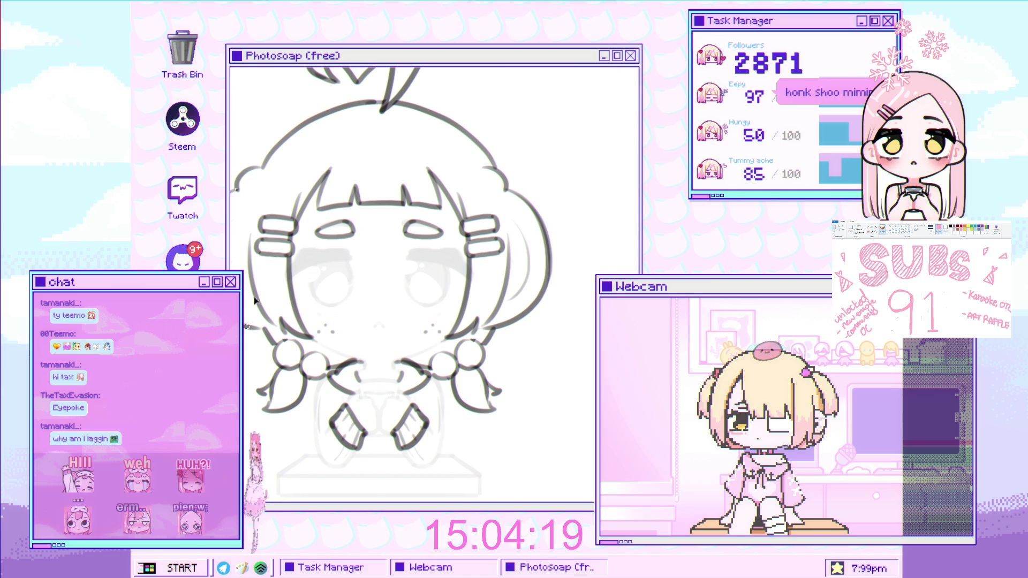
{"action": "scroll", "coordinate": [248, 326], "scroll_direction": "down", "scroll_amount": 1}
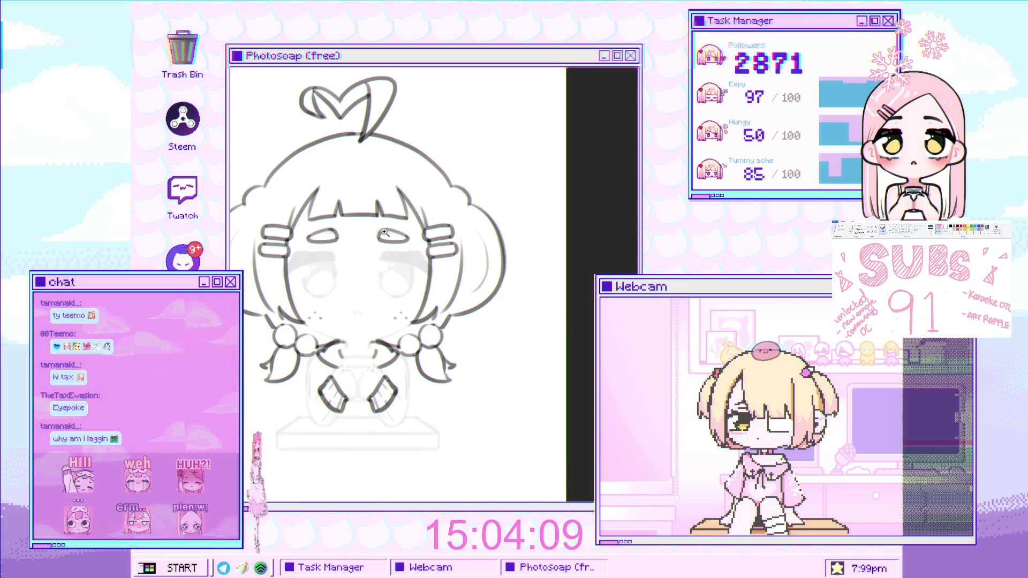
{"action": "scroll", "coordinate": [402, 192], "scroll_direction": "down", "scroll_amount": 5}
{"action": "scroll", "coordinate": [296, 277], "scroll_direction": "up", "scroll_amount": 8}
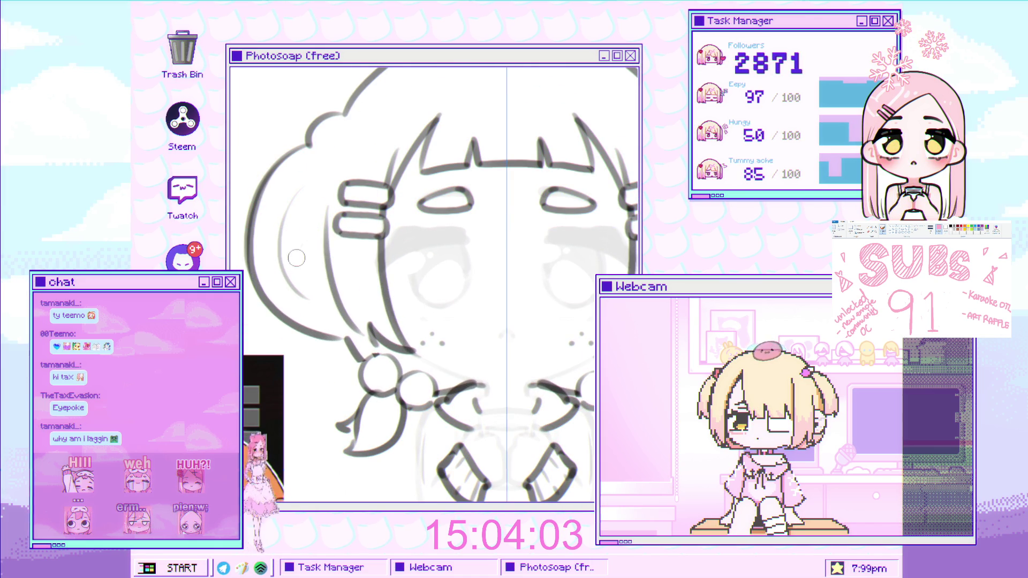
{"action": "scroll", "coordinate": [344, 278], "scroll_direction": "down", "scroll_amount": 2}
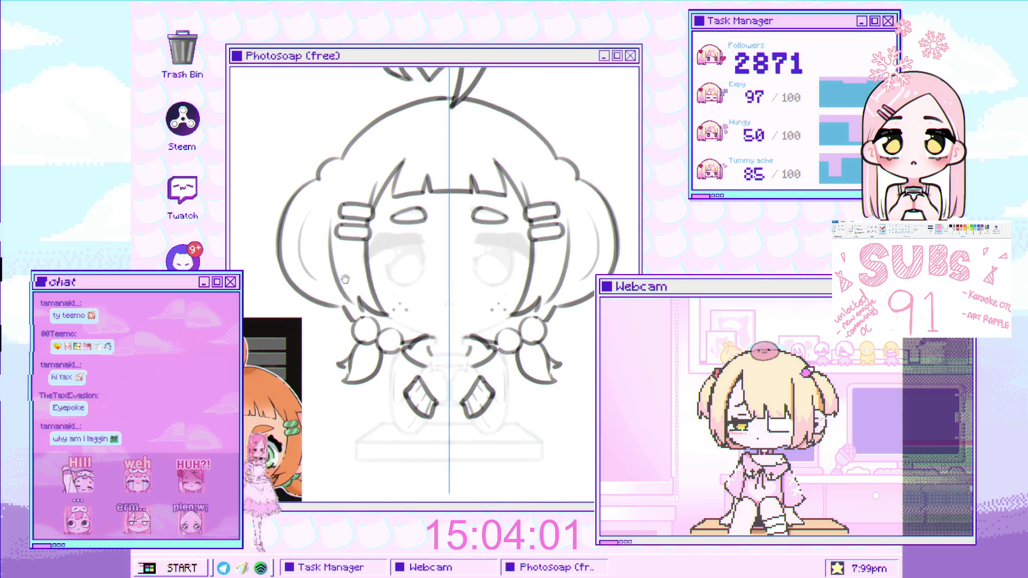
{"action": "key", "text": "ctrl+plus"}
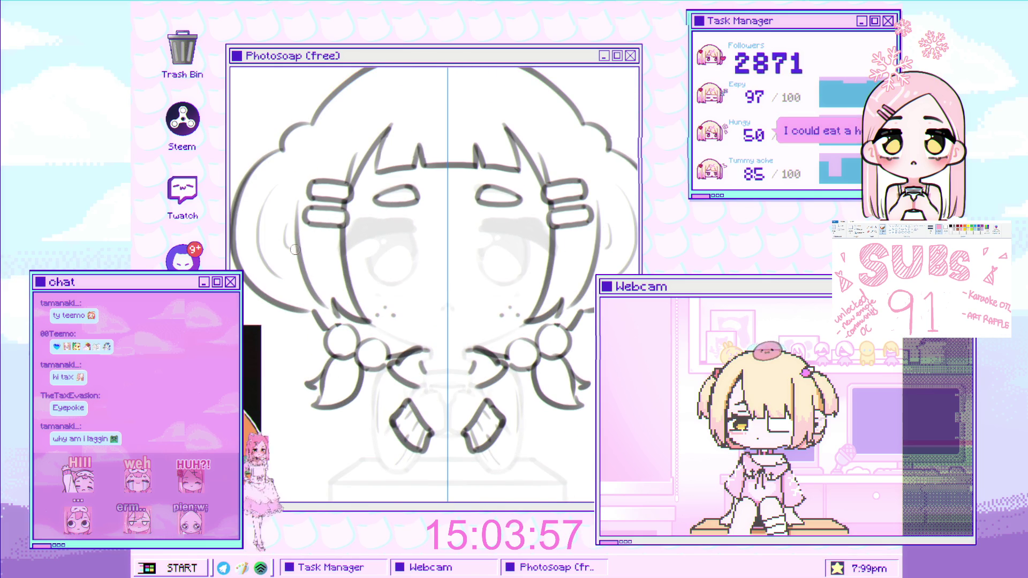
{"action": "scroll", "coordinate": [295, 249], "scroll_direction": "up", "scroll_amount": 2}
{"action": "scroll", "coordinate": [292, 235], "scroll_direction": "down", "scroll_amount": 3}
{"action": "scroll", "coordinate": [289, 221], "scroll_direction": "up", "scroll_amount": 3}
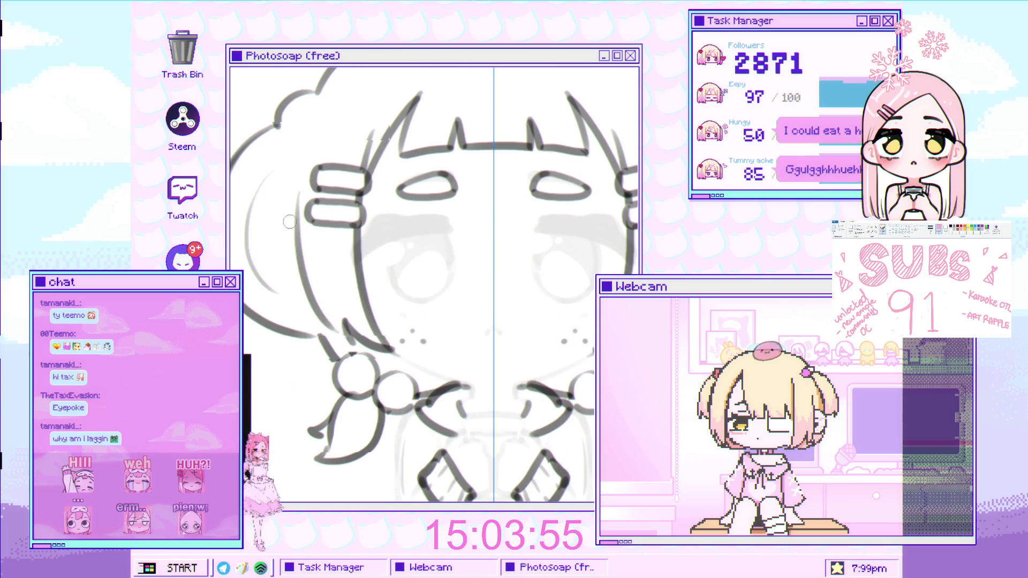
{"action": "scroll", "coordinate": [325, 189], "scroll_direction": "down", "scroll_amount": 3}
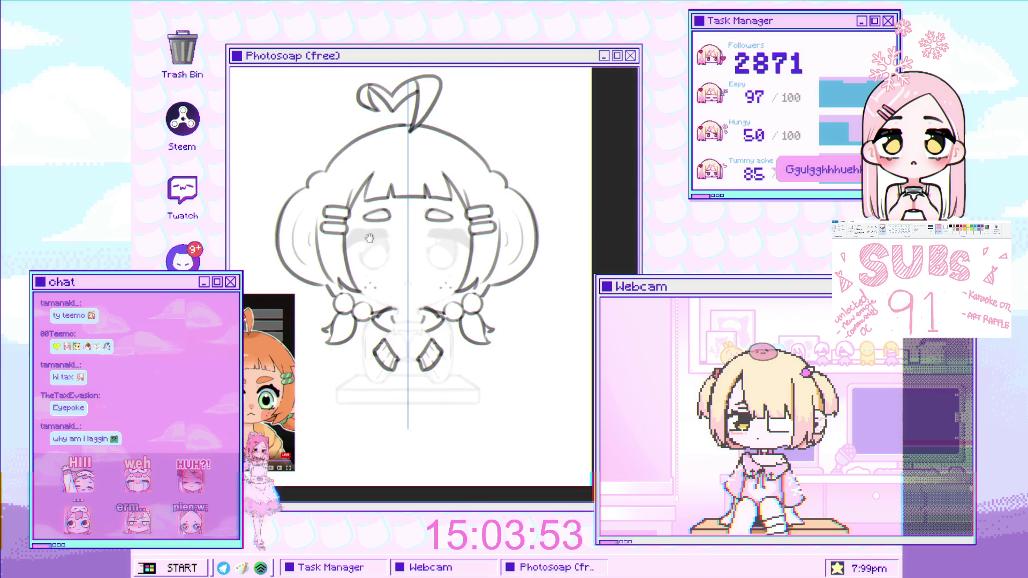
{"action": "scroll", "coordinate": [370, 138], "scroll_direction": "up", "scroll_amount": 1}
{"action": "scroll", "coordinate": [373, 256], "scroll_direction": "down", "scroll_amount": 1}
{"action": "scroll", "coordinate": [373, 256], "scroll_direction": "up", "scroll_amount": 1}
{"action": "scroll", "coordinate": [373, 257], "scroll_direction": "down", "scroll_amount": 1}
{"action": "scroll", "coordinate": [405, 257], "scroll_direction": "up", "scroll_amount": 2}
{"action": "scroll", "coordinate": [406, 257], "scroll_direction": "up", "scroll_amount": 3}
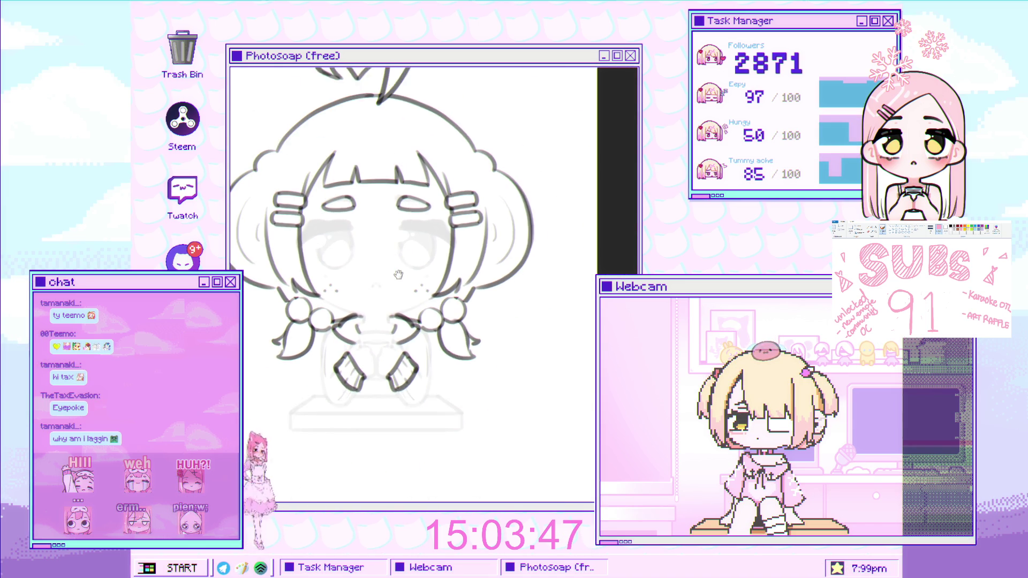
{"action": "scroll", "coordinate": [431, 187], "scroll_direction": "up", "scroll_amount": 3}
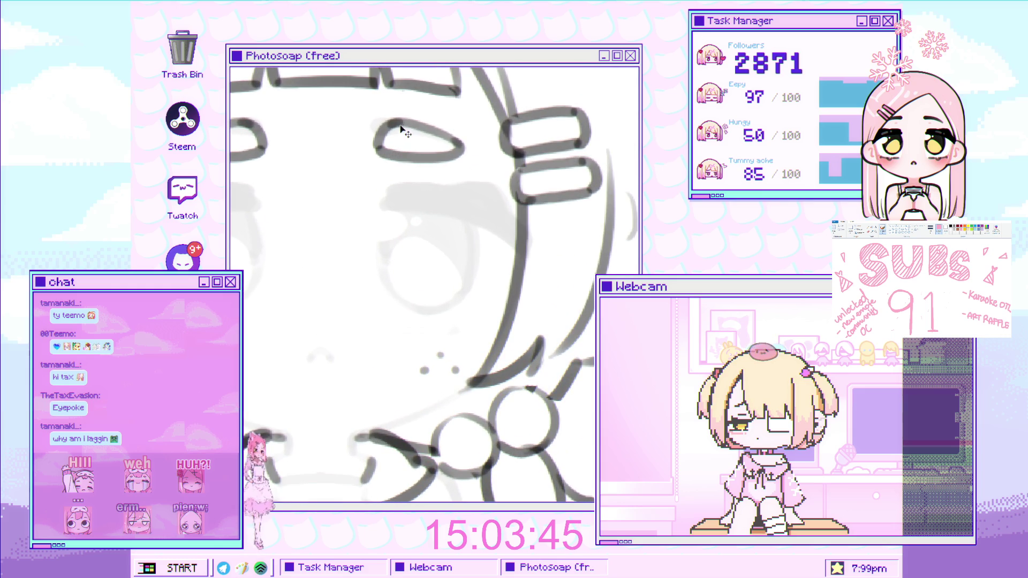
{"action": "left_click_drag", "start_coordinate": [405, 142], "coordinate": [511, 174]}
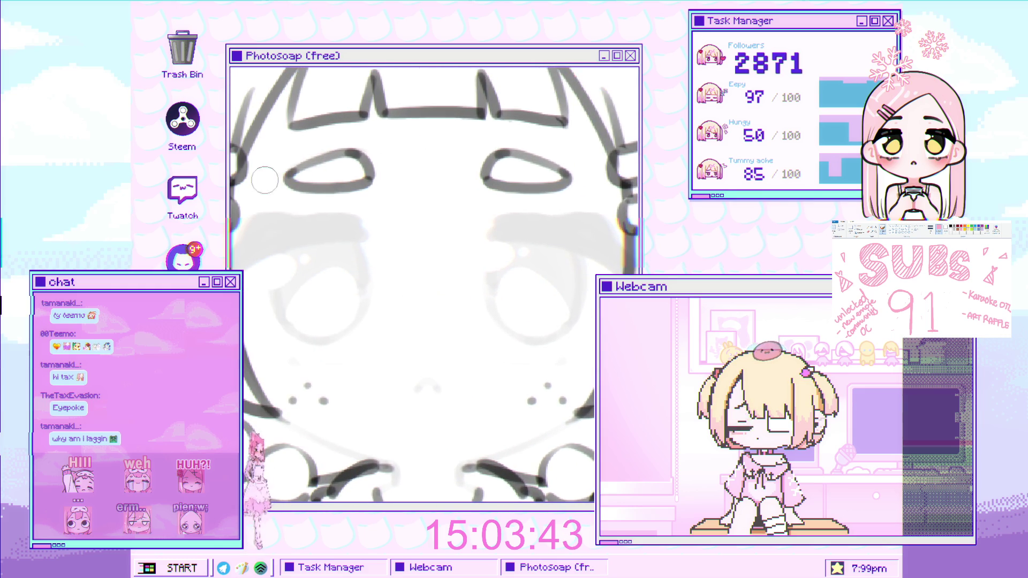
{"action": "scroll", "coordinate": [399, 157], "scroll_direction": "down", "scroll_amount": 5}
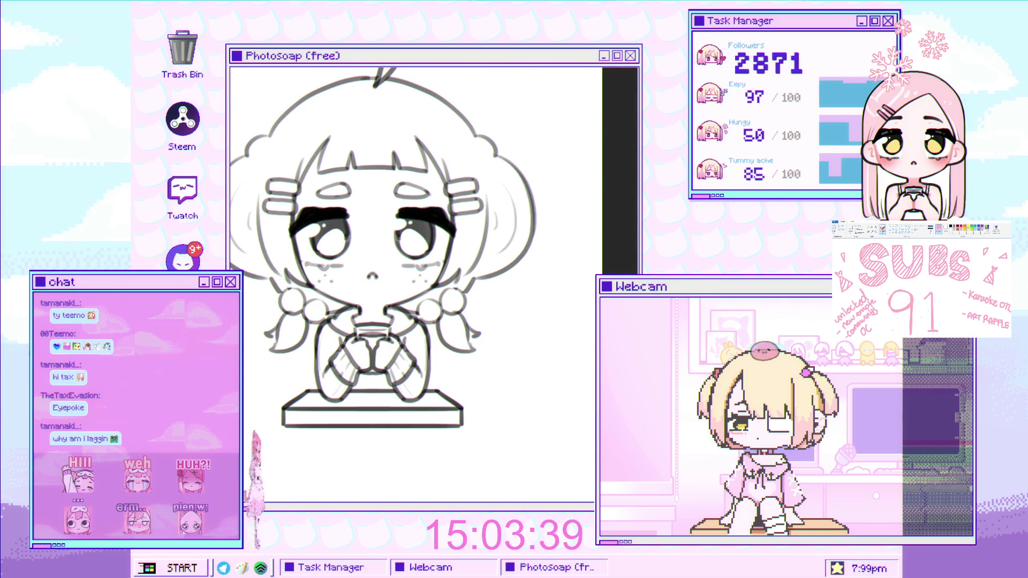
- Scroll down the canvas to view the lower part of the chibi
{"action": "scroll", "coordinate": [576, 297], "scroll_direction": "down", "scroll_amount": 2}
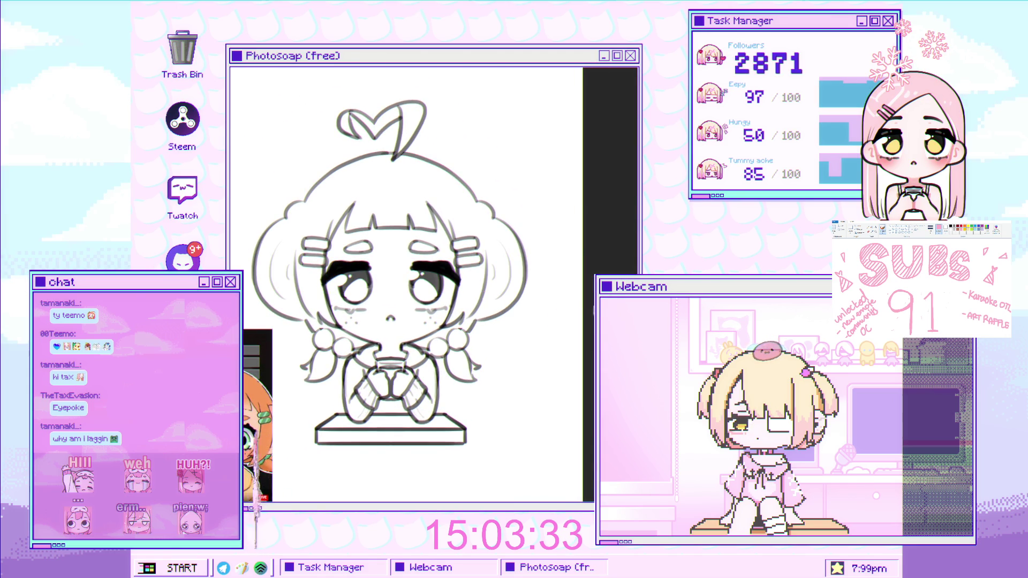
{"action": "scroll", "coordinate": [587, 302], "scroll_direction": "down", "scroll_amount": 4}
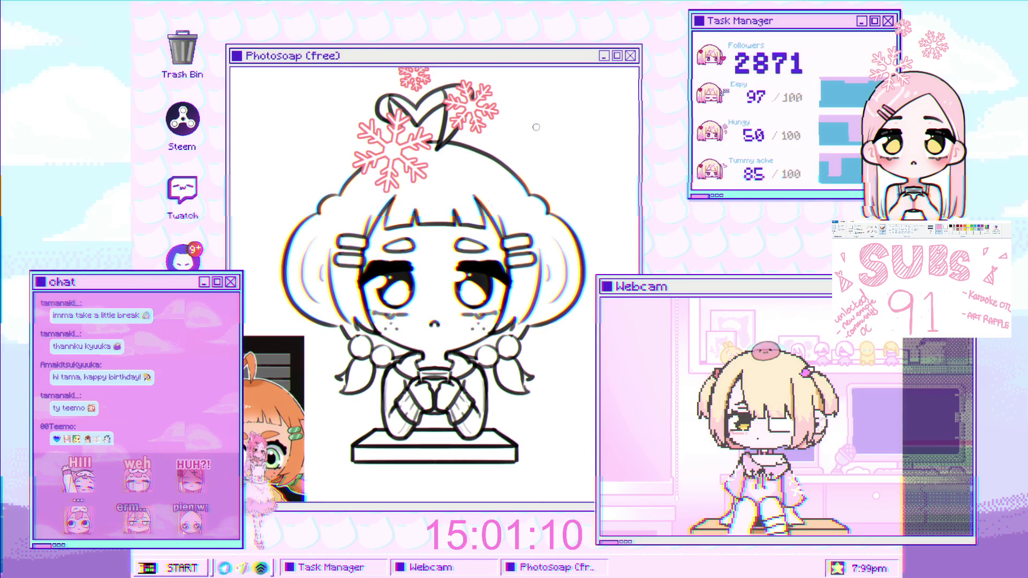
- Undo the stray small strokes and hand-letter 'BREAK TIME!' to the right of the head
{"action": "left_click_drag", "start_coordinate": [535, 115], "coordinate": [527, 128]}
{"action": "key", "text": "ctrl+z"}
{"action": "key", "text": "ctrl+z"}
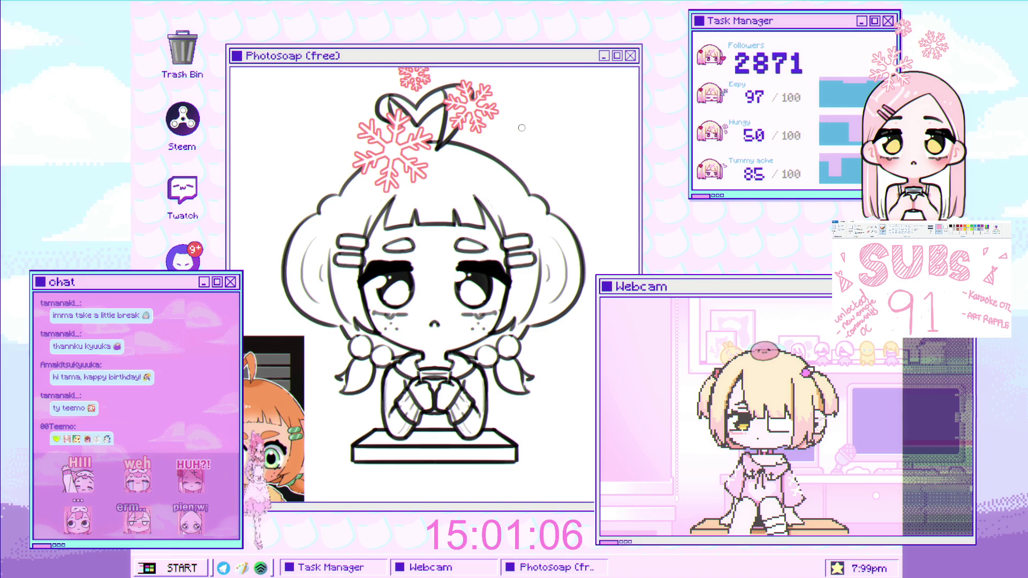
{"action": "mouse_move", "coordinate": [511, 80]}
{"action": "left_mouse_down"}
{"action": "mouse_move", "coordinate": [513, 101]}
{"action": "mouse_move", "coordinate": [591, 99]}
{"action": "left_mouse_up"}
{"action": "mouse_move", "coordinate": [522, 115]}
{"action": "left_mouse_down"}
{"action": "mouse_move", "coordinate": [540, 114]}
{"action": "mouse_move", "coordinate": [533, 132]}
{"action": "mouse_move", "coordinate": [599, 121]}
{"action": "mouse_move", "coordinate": [598, 129]}
{"action": "left_mouse_up"}
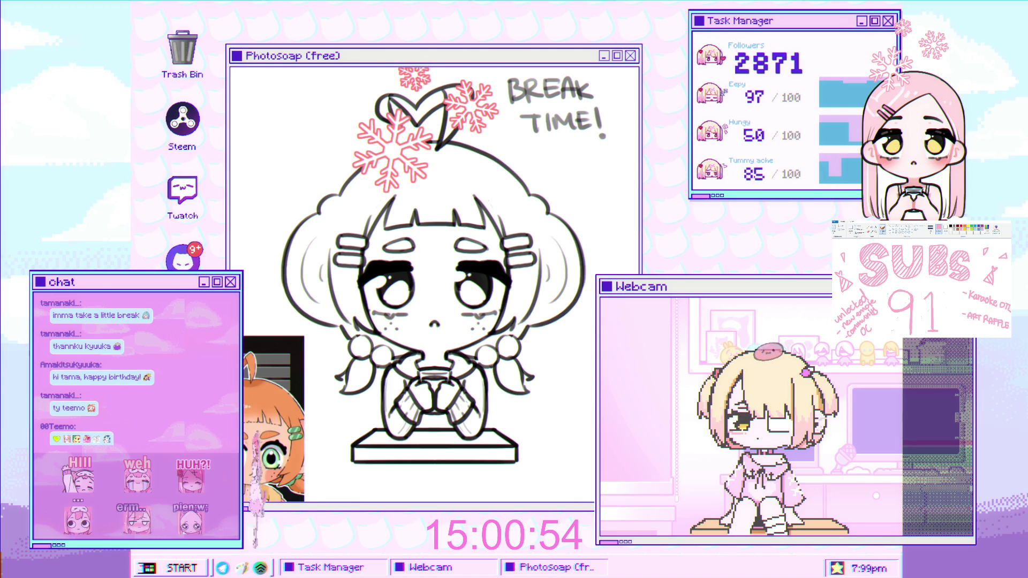